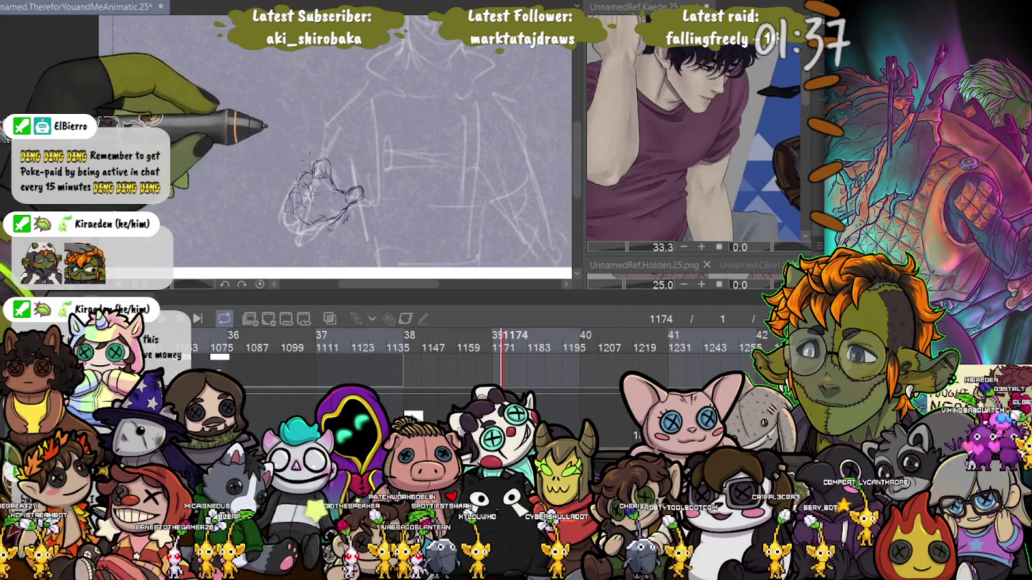
Nudge two lasso-selected parts of the hand sketch, one slightly right and one slightly left.
{"action": "left_click_drag", "start_coordinate": [305, 150], "coordinate": [300, 155]}
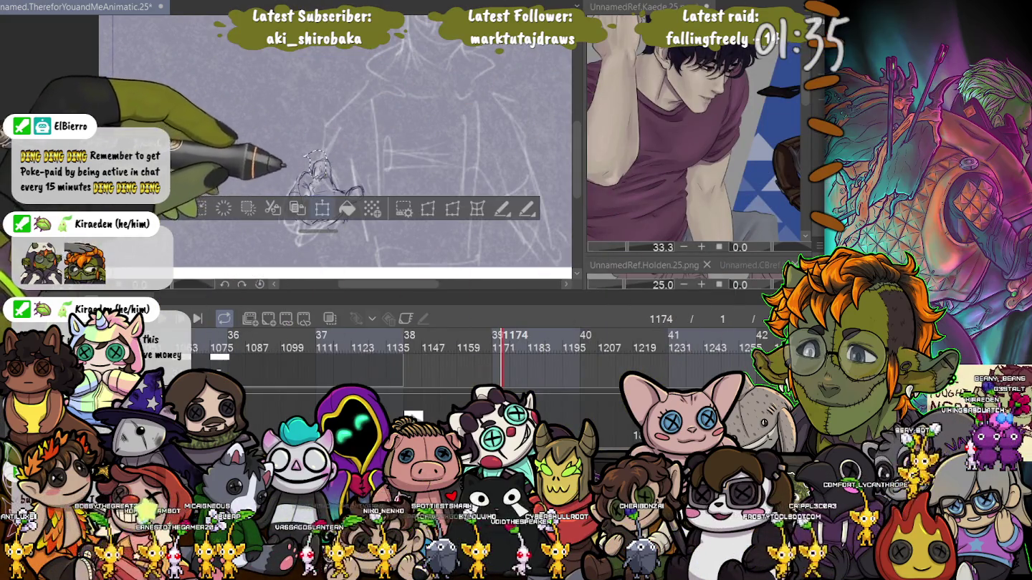
{"action": "key", "text": "ctrl+t"}
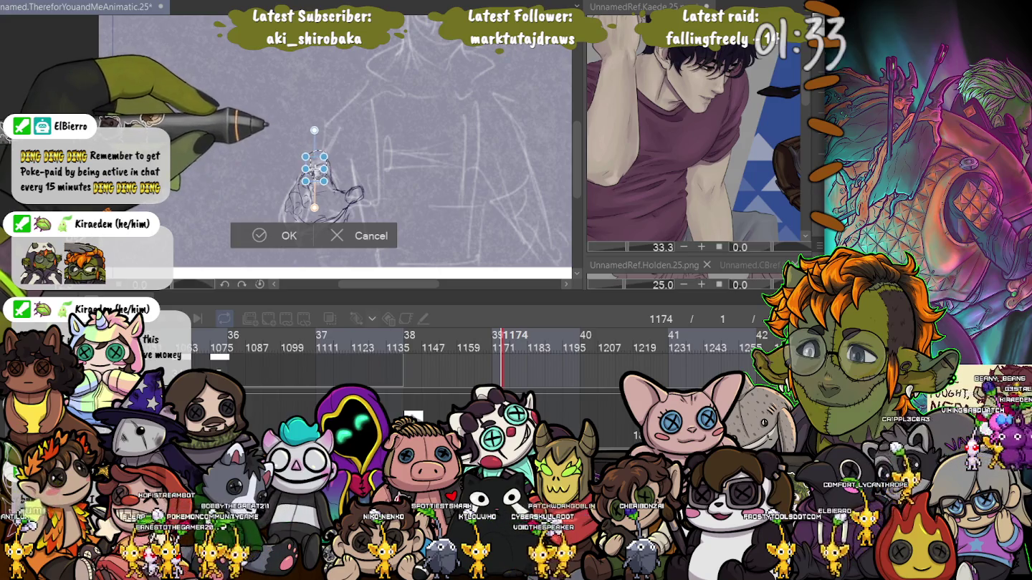
{"action": "scroll", "coordinate": [304, 197], "scroll_direction": "up", "scroll_amount": 3}
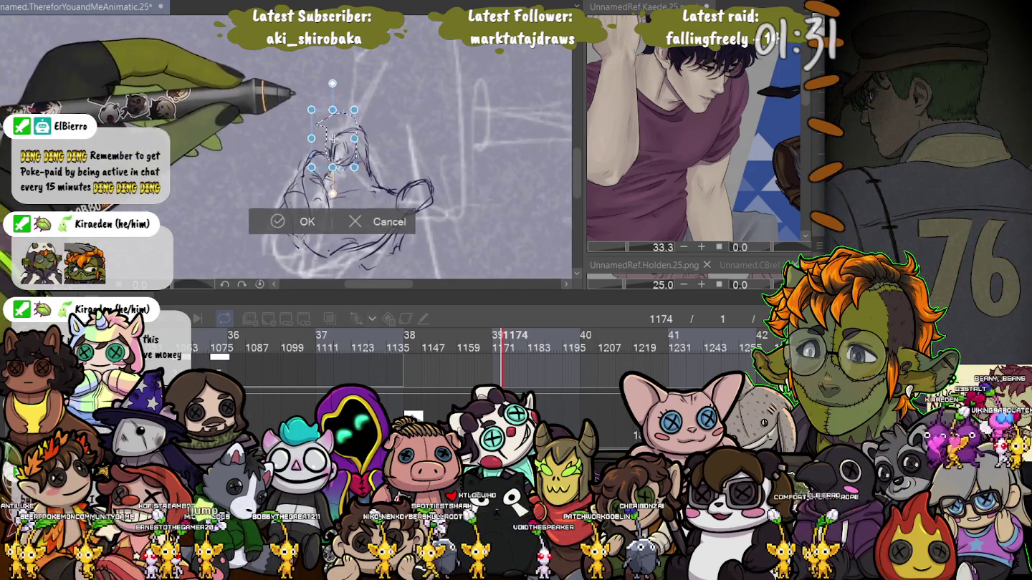
{"action": "left_click_drag", "start_coordinate": [325, 136], "coordinate": [325, 136]}
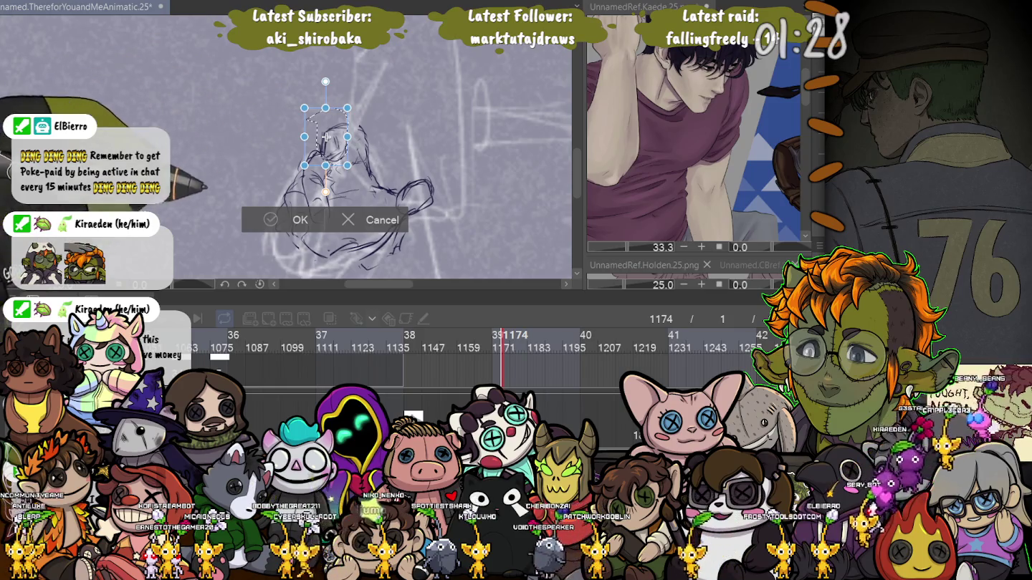
{"action": "key", "text": "Return"}
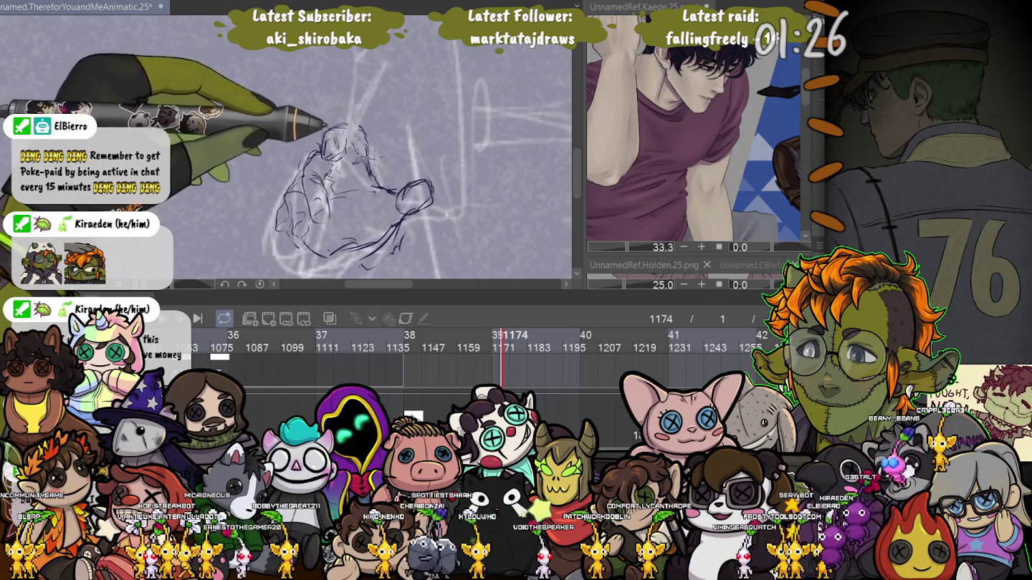
{"action": "left_click_drag", "start_coordinate": [363, 119], "coordinate": [355, 124]}
{"action": "key", "text": "ctrl+t"}
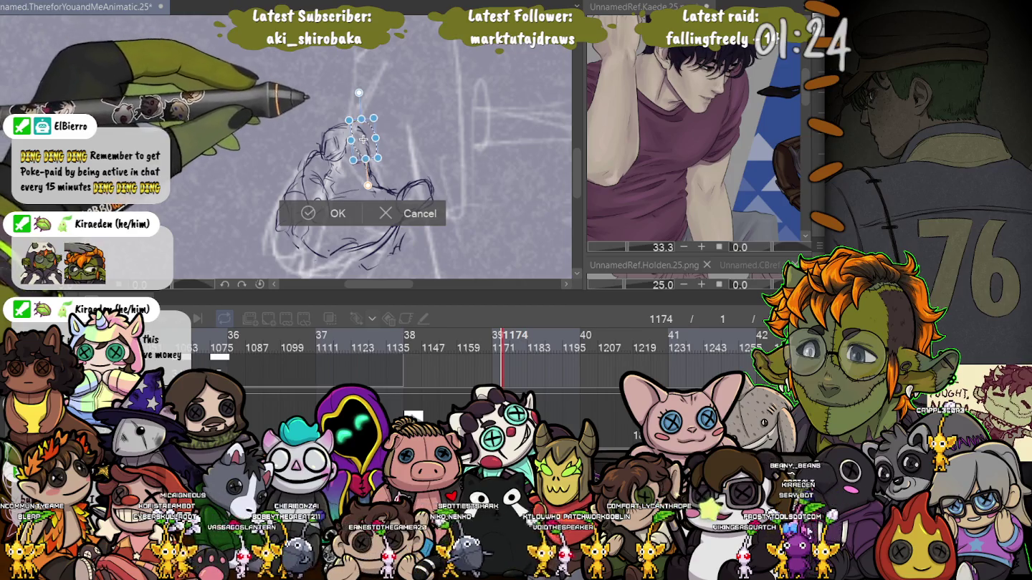
{"action": "left_click_drag", "start_coordinate": [357, 138], "coordinate": [354, 139]}
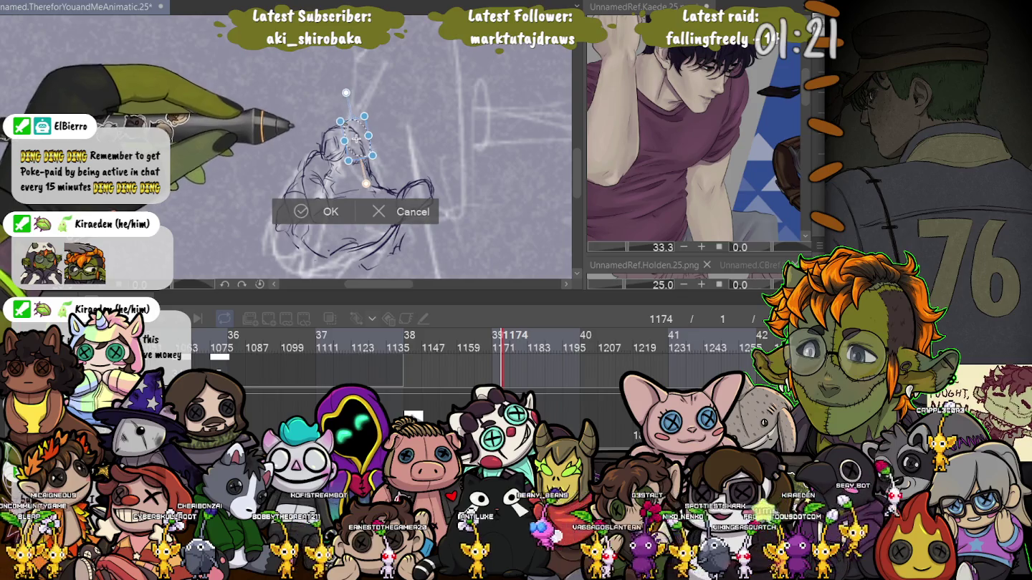
{"action": "key", "text": "Return"}
{"action": "key", "text": "ctrl+d"}
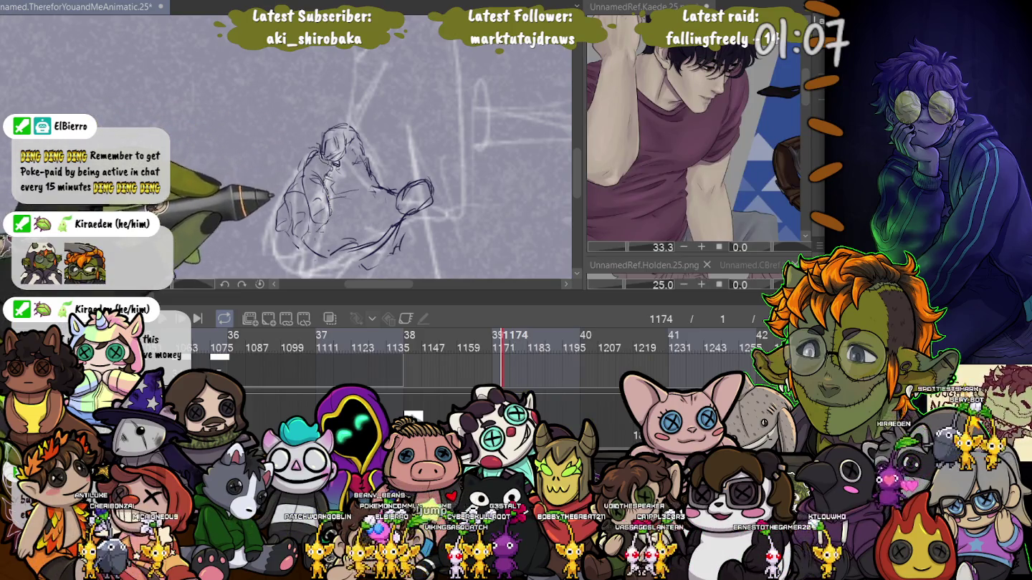
Select the area around the figure's head, transform it, and deselect.
{"action": "left_click_drag", "start_coordinate": [328, 148], "coordinate": [325, 150]}
{"action": "key", "text": "ctrl+t"}
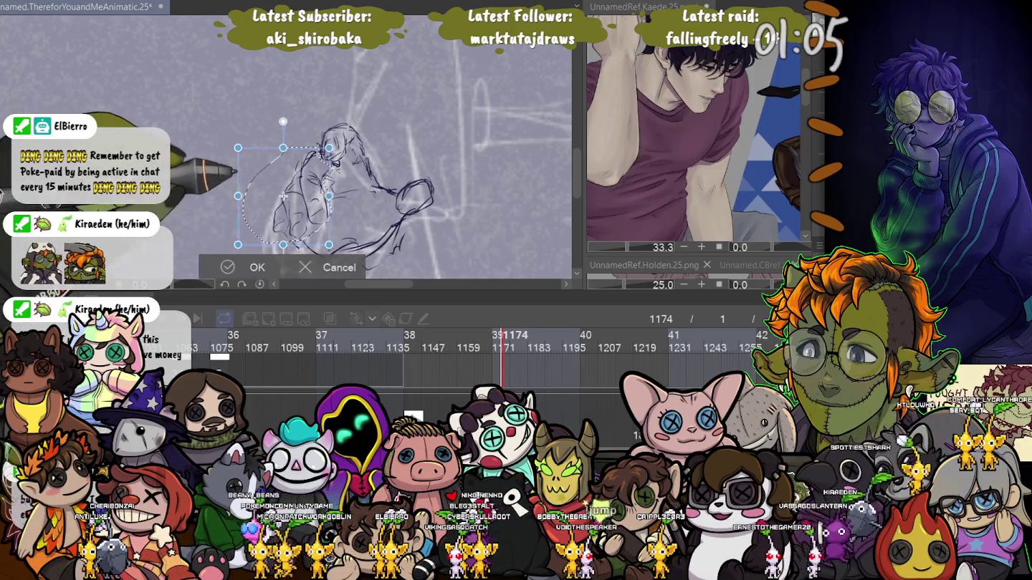
{"action": "key", "text": "Return"}
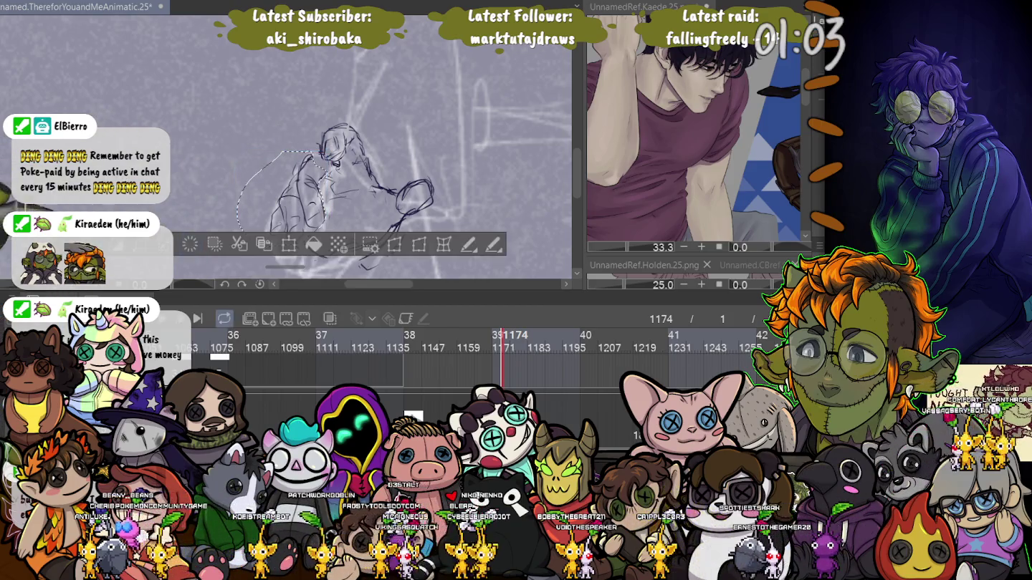
{"action": "key", "text": "ctrl+d"}
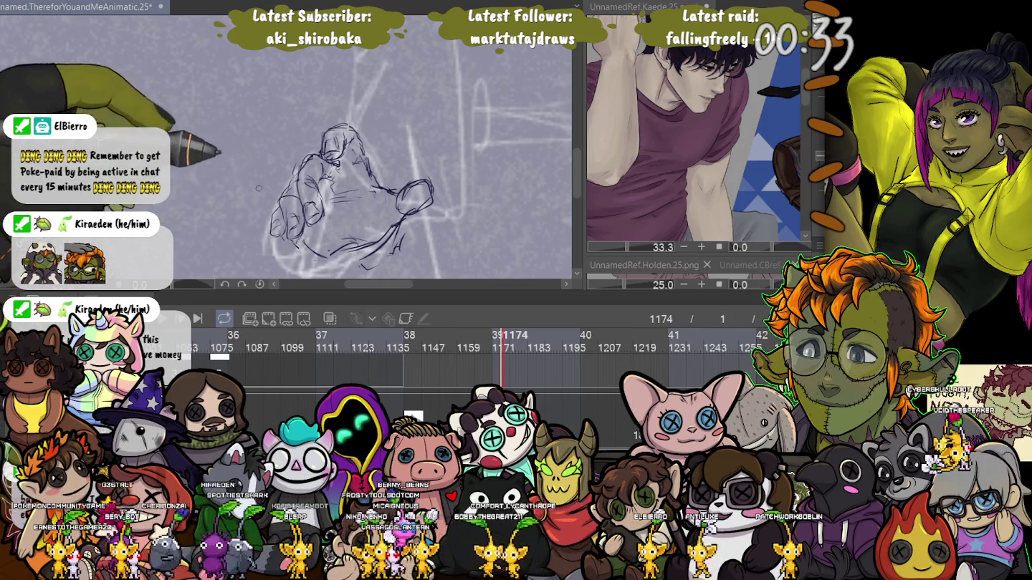
Centre the view on the hand and draw a short vertical pencil stroke beside it.
{"action": "scroll", "coordinate": [245, 170], "scroll_direction": "down", "scroll_amount": 2}
{"action": "scroll", "coordinate": [245, 170], "scroll_direction": "up", "scroll_amount": 2}
{"action": "scroll", "coordinate": [245, 187], "scroll_direction": "down", "scroll_amount": 2}
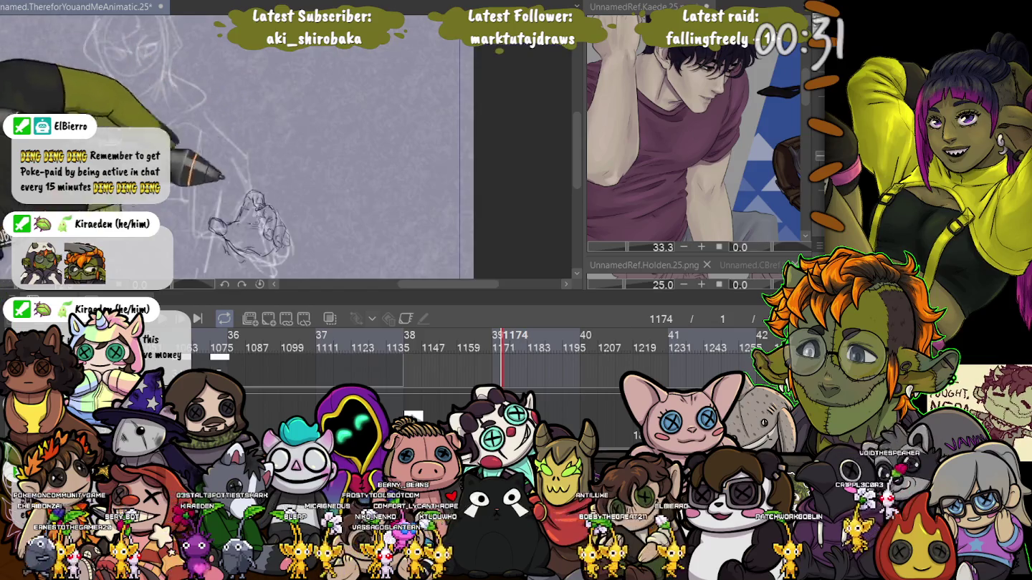
{"action": "left_click_drag", "start_coordinate": [212, 223], "coordinate": [348, 213]}
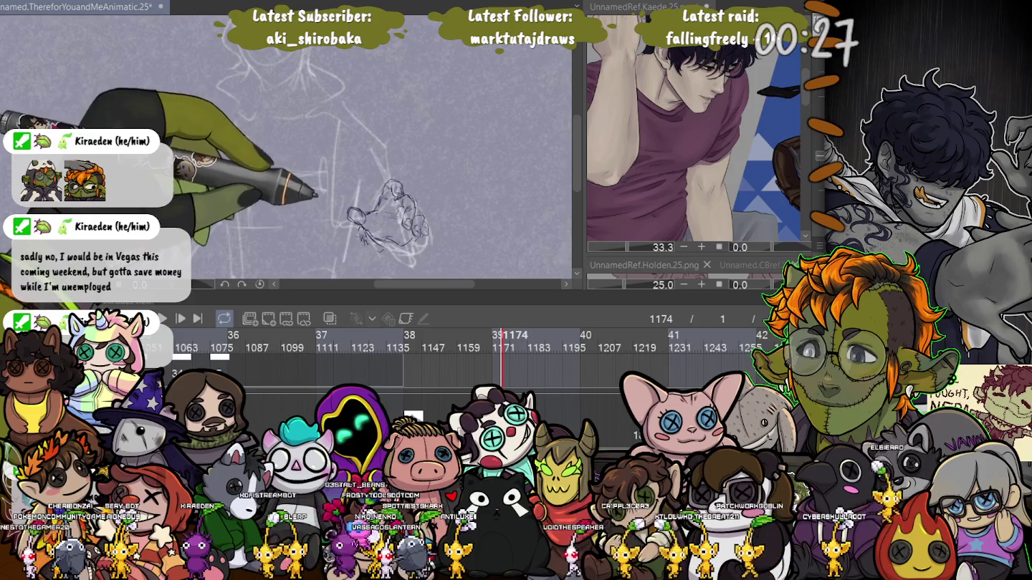
{"action": "left_click_drag", "start_coordinate": [357, 179], "coordinate": [360, 209]}
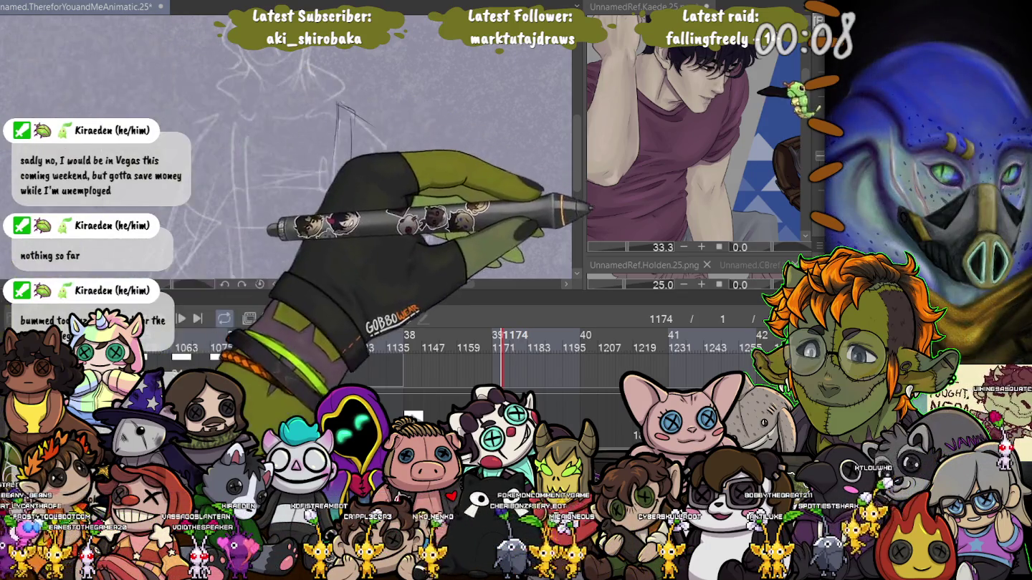
Enlarge the reference panel and show the CBref.Spectre full-figure reference, zoomed out.
{"action": "left_click_drag", "start_coordinate": [695, 255], "coordinate": [695, 63]}
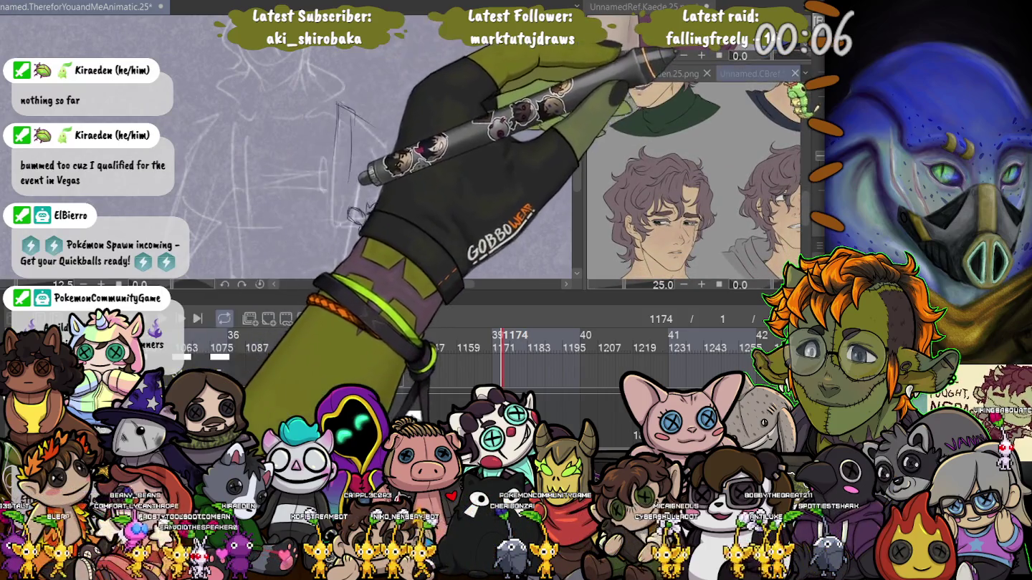
{"action": "left_click", "coordinate": [724, 74]}
{"action": "scroll", "coordinate": [630, 219], "scroll_direction": "down", "scroll_amount": 5}
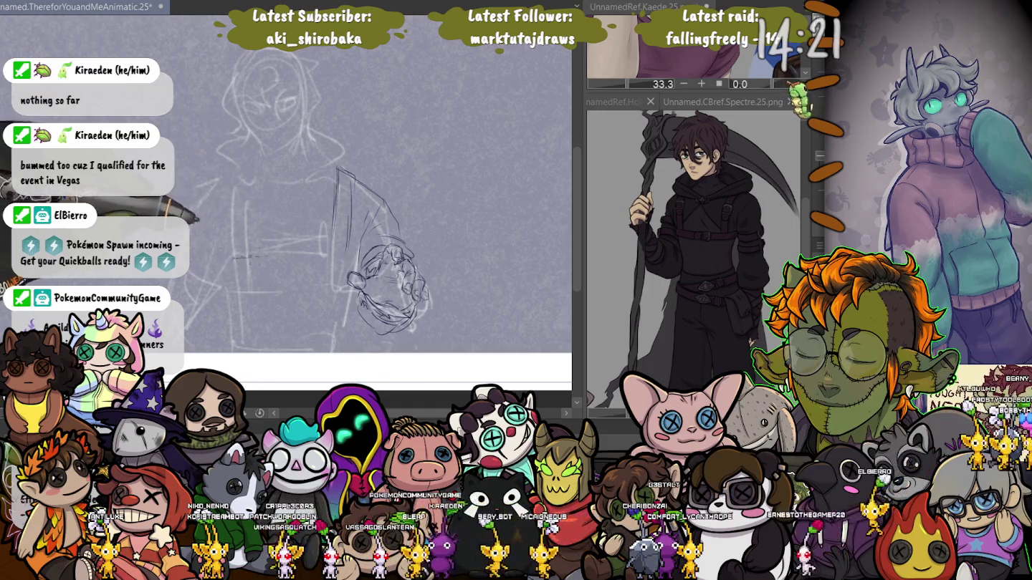
Sketch horizontal, vertical and diagonal harness strap lines across the hoodie torso.
{"action": "left_click_drag", "start_coordinate": [232, 256], "coordinate": [344, 255]}
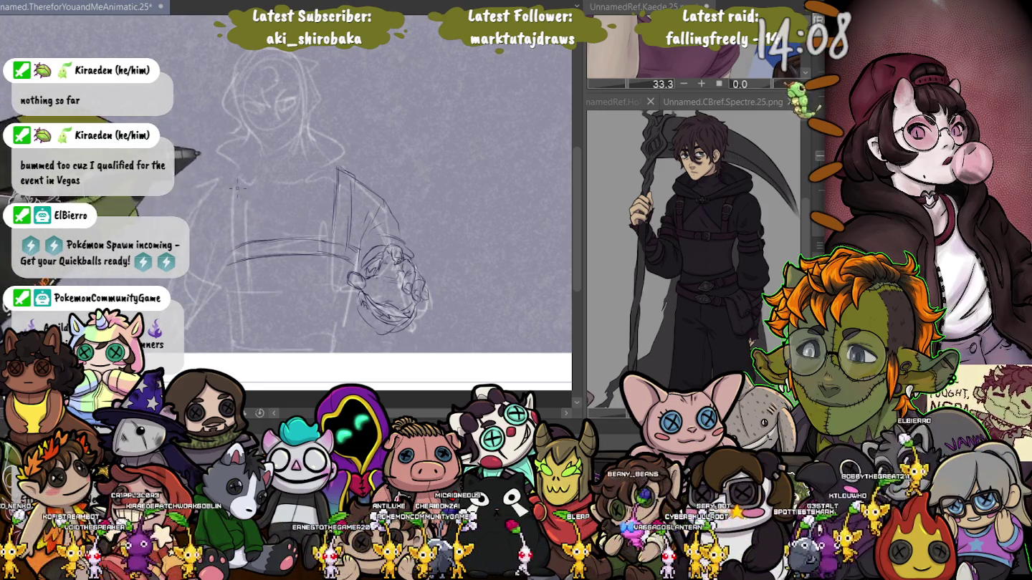
{"action": "left_click_drag", "start_coordinate": [224, 174], "coordinate": [229, 248]}
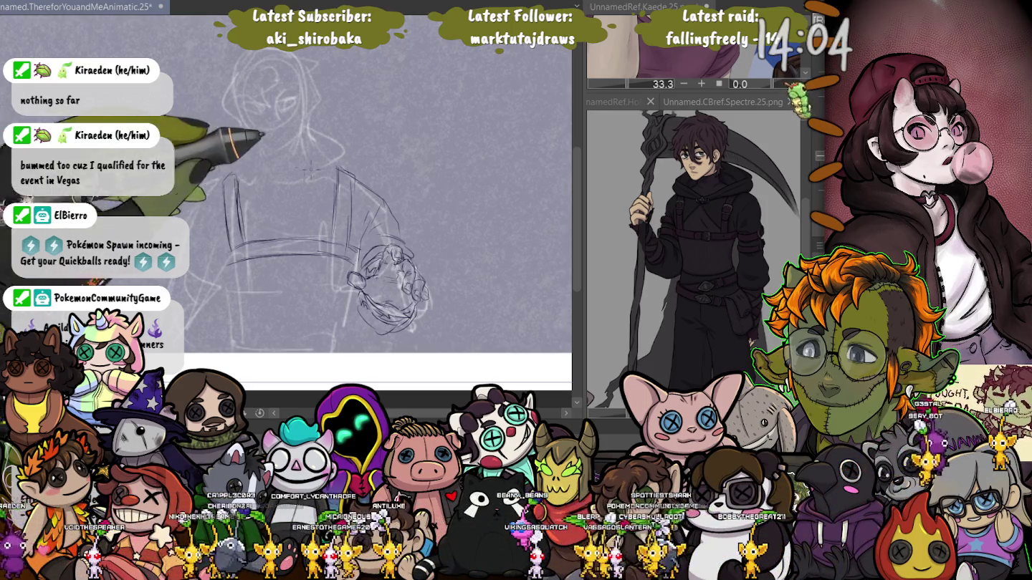
{"action": "left_click_drag", "start_coordinate": [332, 182], "coordinate": [334, 195]}
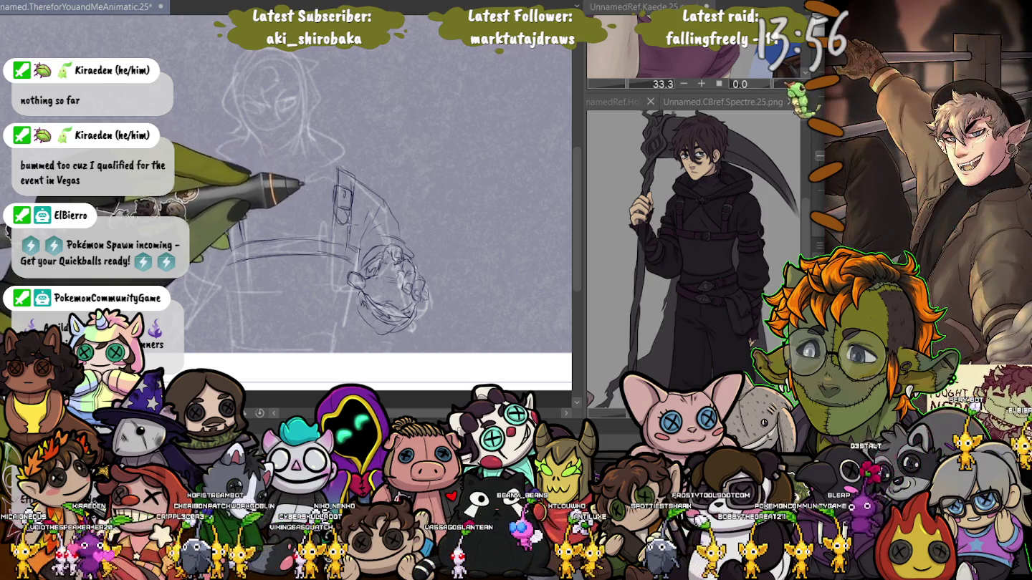
{"action": "left_click_drag", "start_coordinate": [226, 174], "coordinate": [229, 247]}
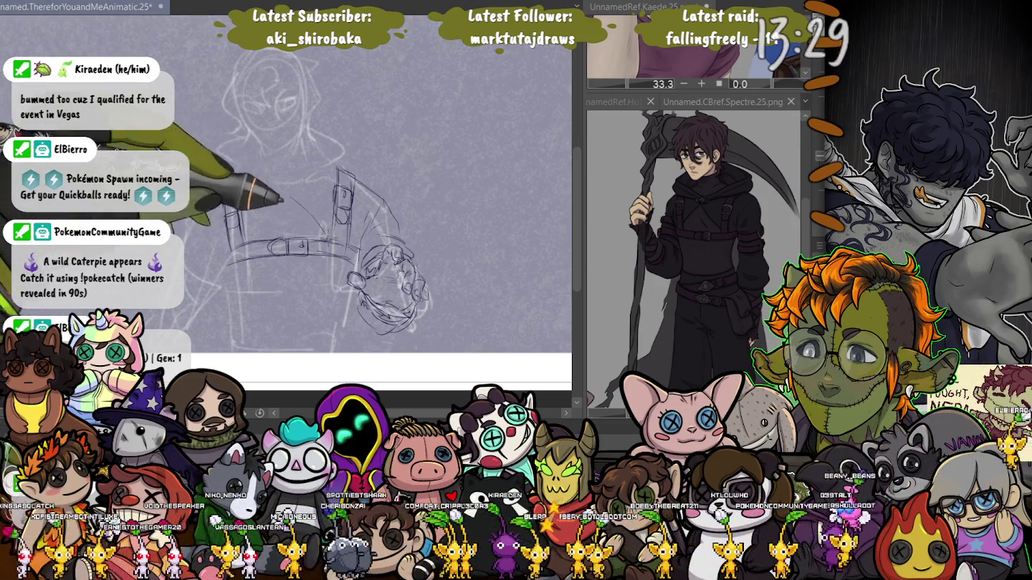
{"action": "left_click_drag", "start_coordinate": [289, 196], "coordinate": [326, 229]}
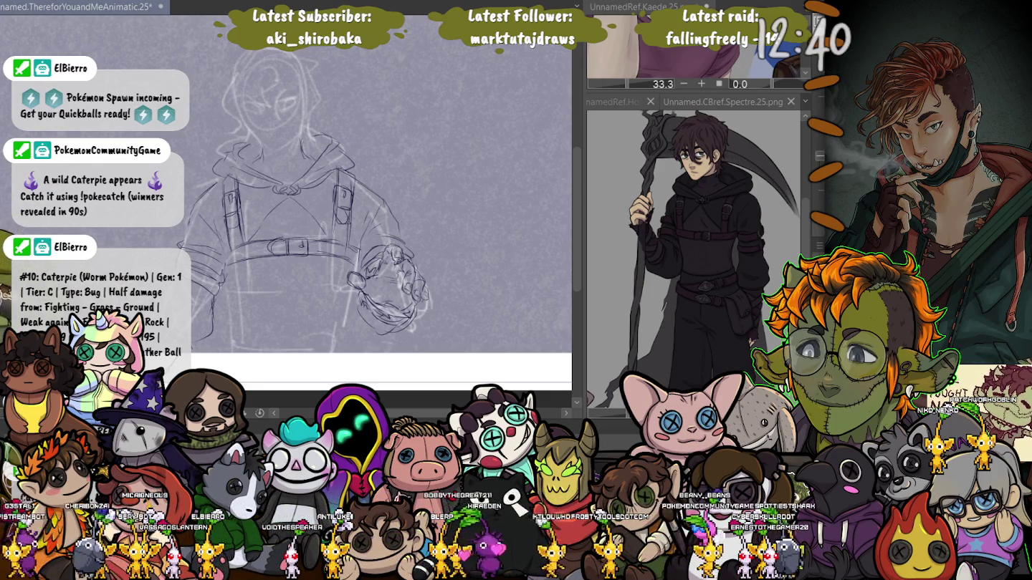
Lasso the lower-left sleeve lines and skew them leftward and down with Free Transform.
{"action": "scroll", "coordinate": [287, 215], "scroll_direction": "down", "scroll_amount": 5}
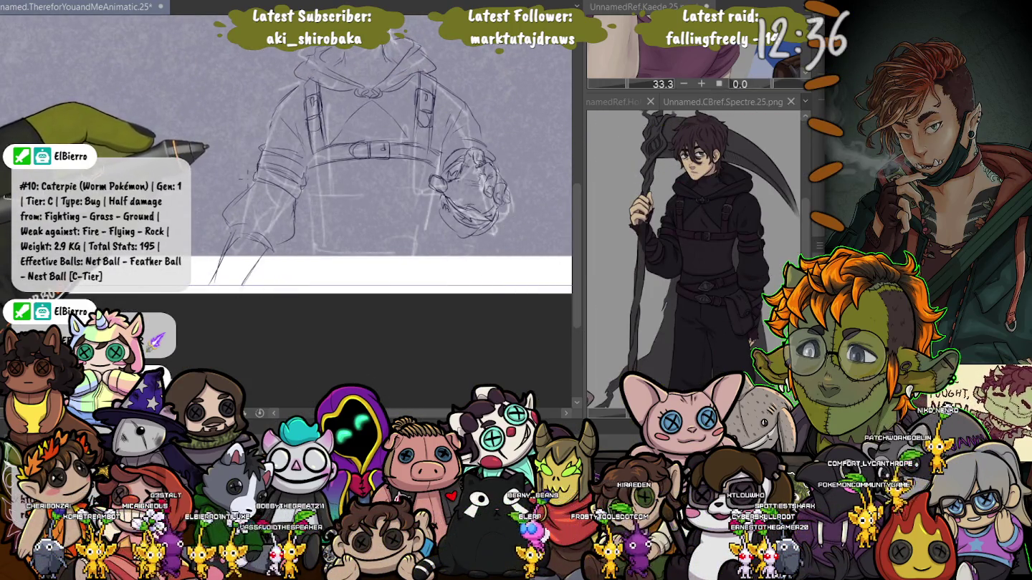
{"action": "left_click_drag", "start_coordinate": [218, 181], "coordinate": [281, 283]}
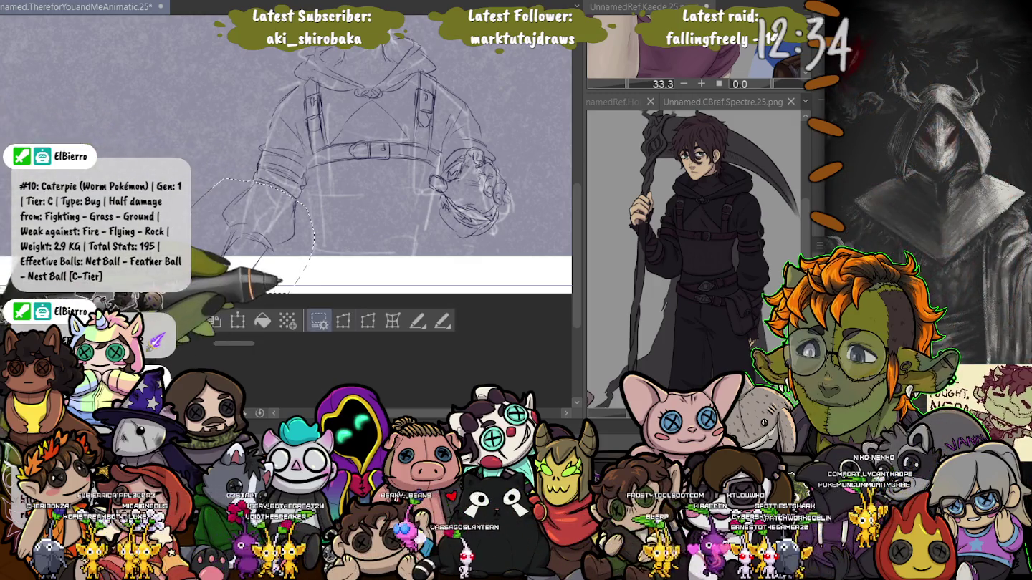
{"action": "key", "text": "ctrl+t"}
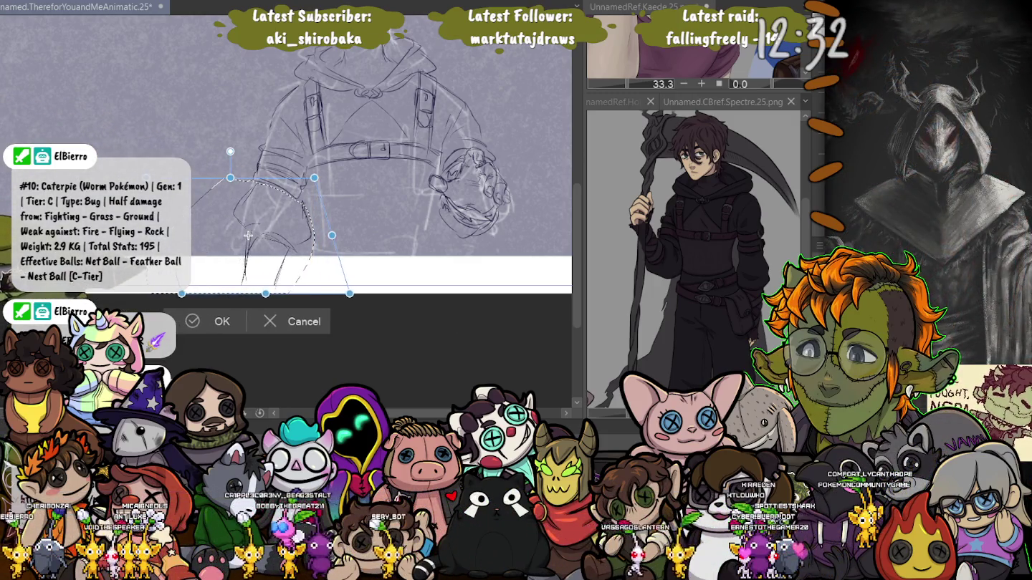
{"action": "left_click_drag", "start_coordinate": [248, 236], "coordinate": [229, 236]}
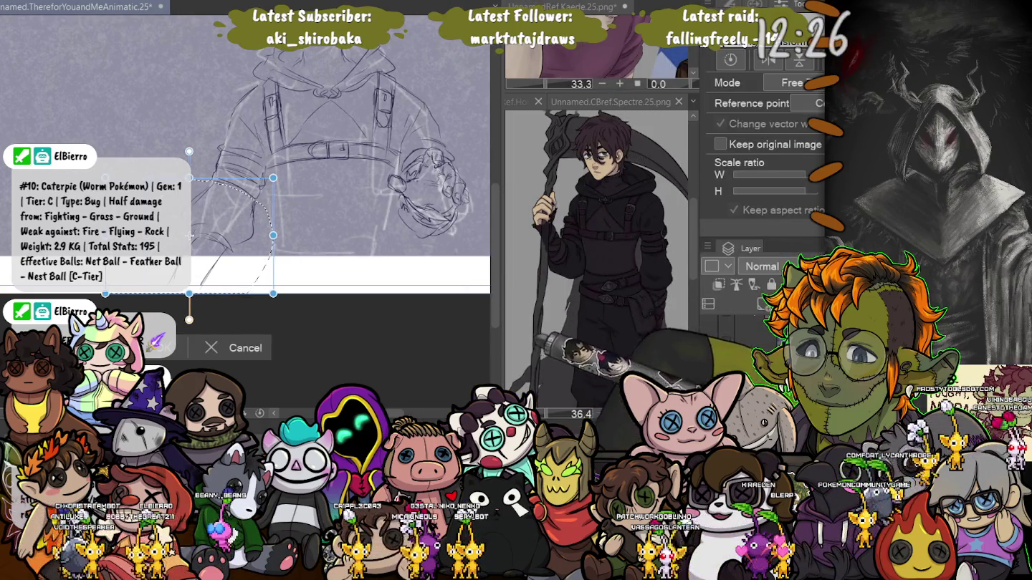
{"action": "left_click_drag", "start_coordinate": [106, 293], "coordinate": [138, 306]}
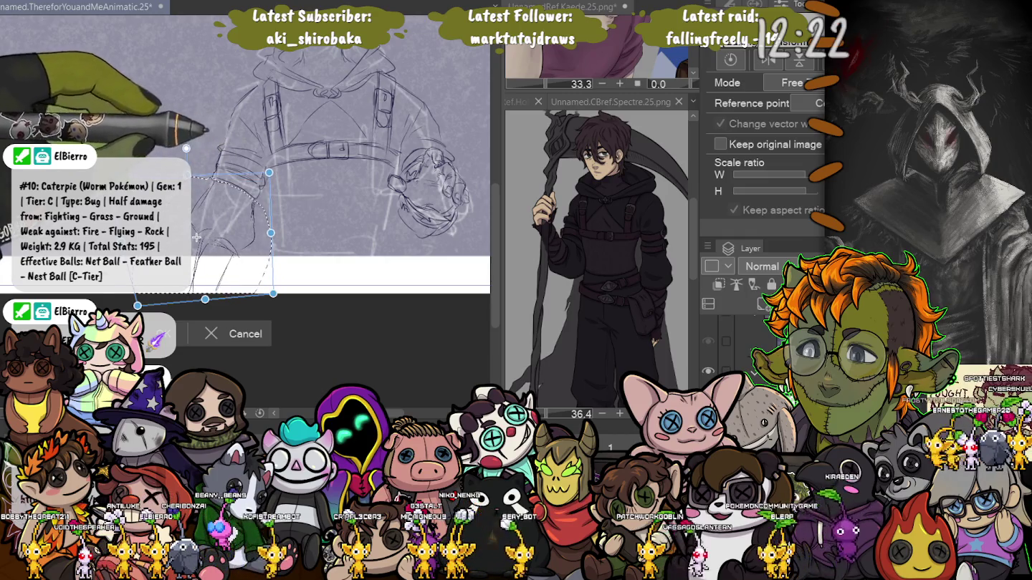
{"action": "left_click_drag", "start_coordinate": [137, 306], "coordinate": [151, 313]}
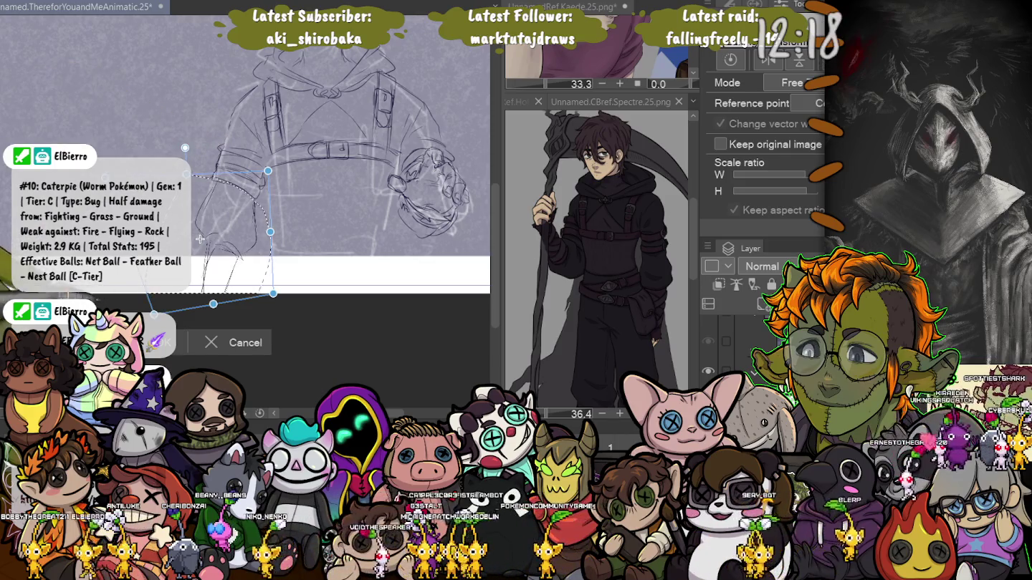
{"action": "key", "text": "Return"}
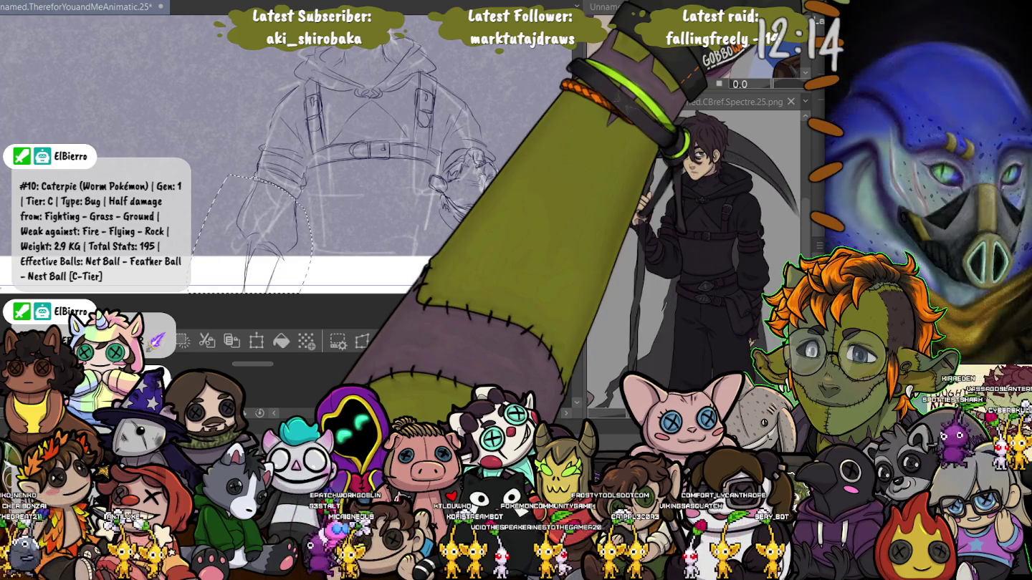
{"action": "key", "text": "ctrl+d"}
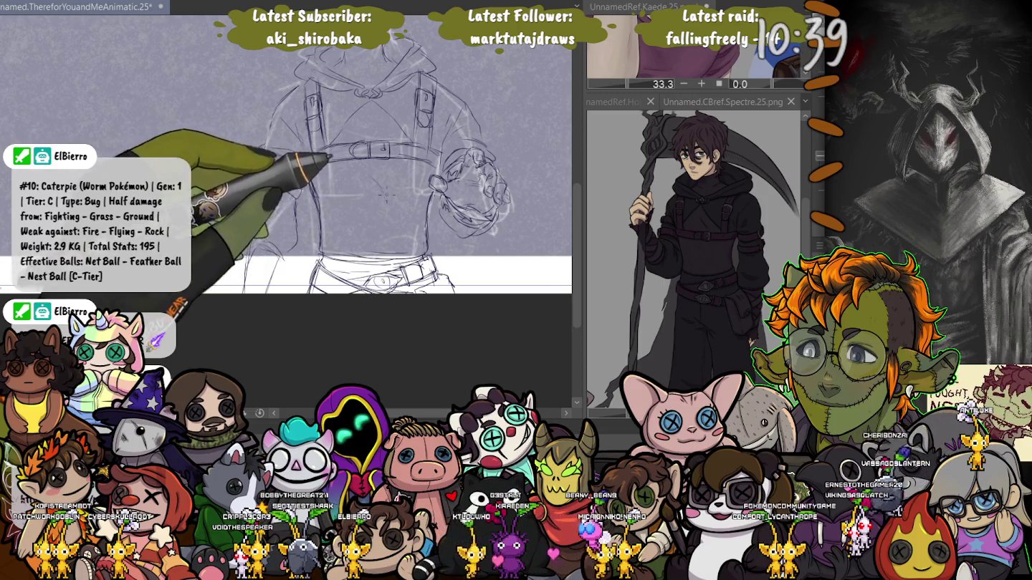
Zoom in on the head and hood and switch the reference to the Holden face sheet.
{"action": "scroll", "coordinate": [286, 207], "scroll_direction": "up", "scroll_amount": 3}
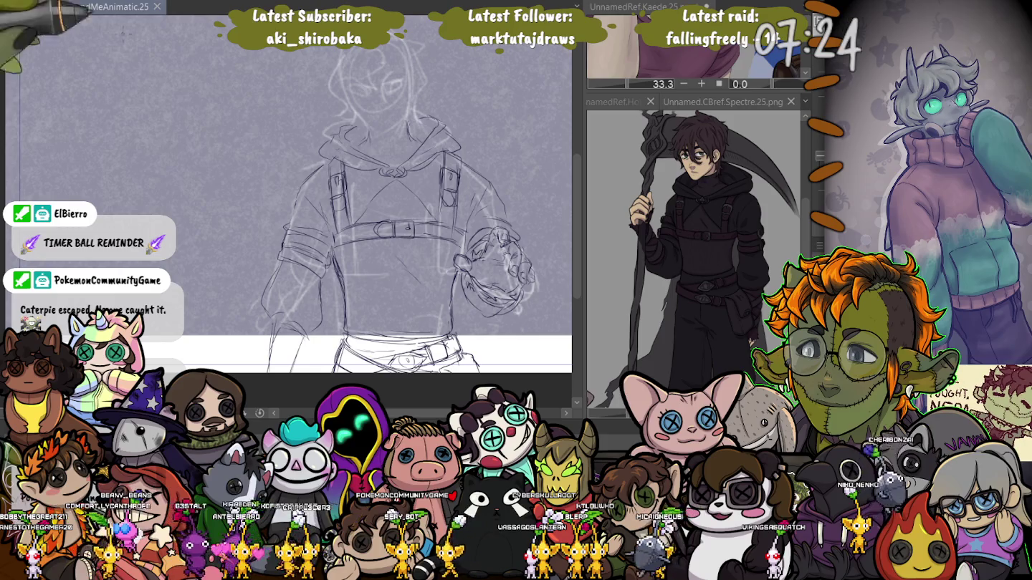
{"action": "scroll", "coordinate": [348, 33], "scroll_direction": "up", "scroll_amount": 2}
{"action": "scroll", "coordinate": [347, 33], "scroll_direction": "up", "scroll_amount": 2}
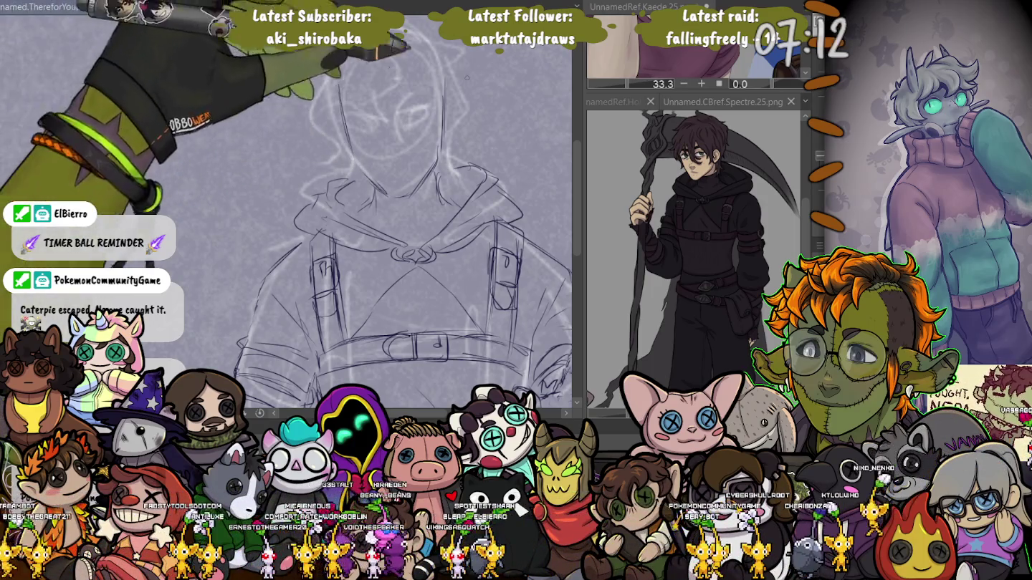
{"action": "left_click", "coordinate": [614, 102]}
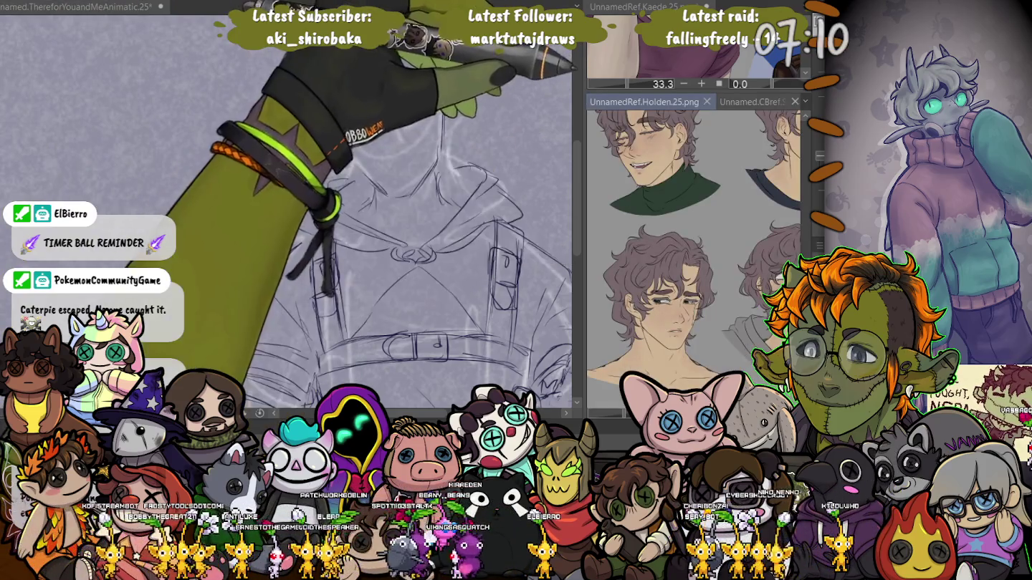
Pan the Holden reference to other face studies and sketch an eye on the face.
{"action": "left_click_drag", "start_coordinate": [634, 196], "coordinate": [616, 192]}
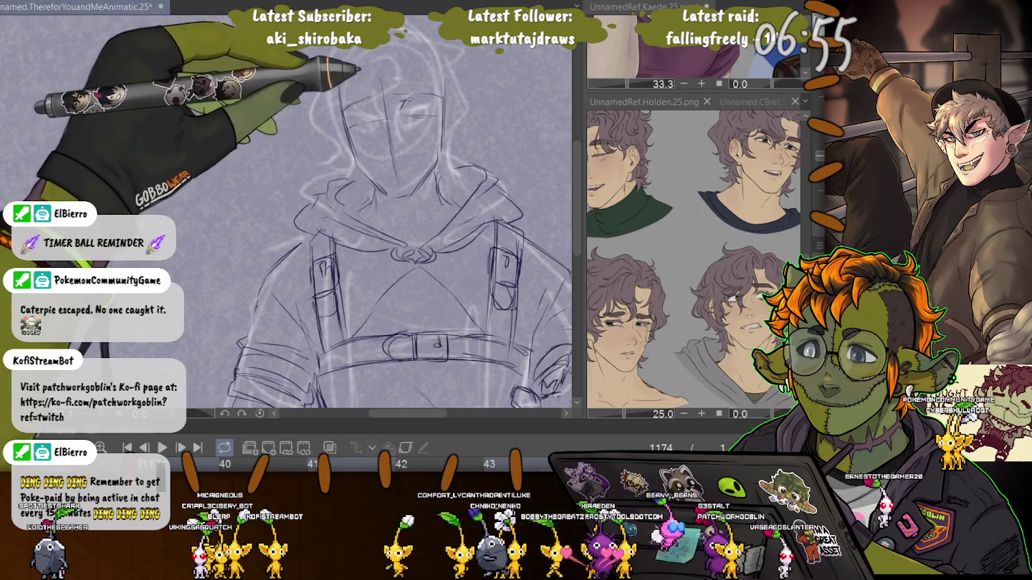
{"action": "left_click_drag", "start_coordinate": [403, 102], "coordinate": [423, 112]}
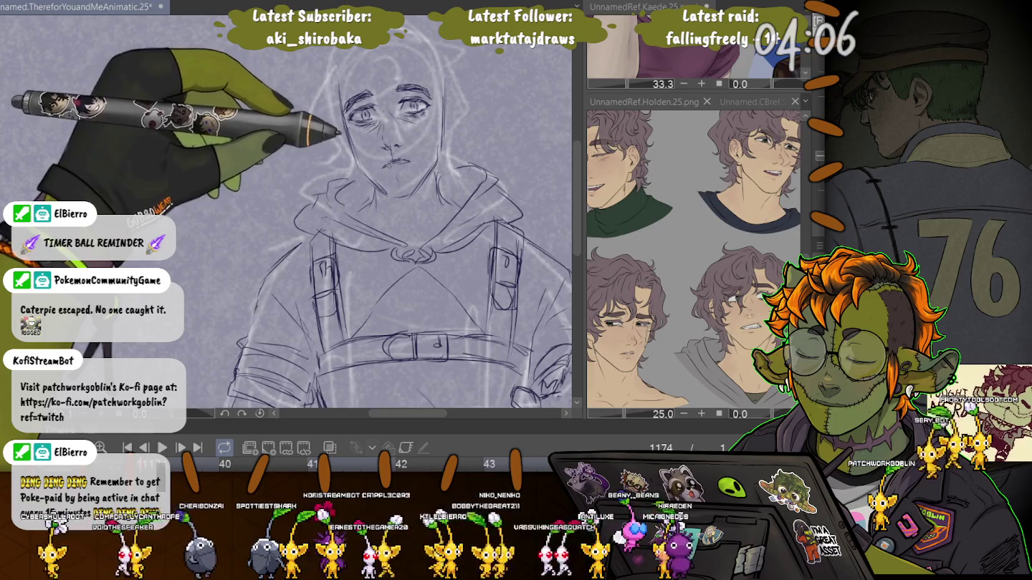
Try open-mouth lip strokes twice, undoing both to keep closed lips, then select the right eye.
{"action": "left_click_drag", "start_coordinate": [385, 162], "coordinate": [397, 171]}
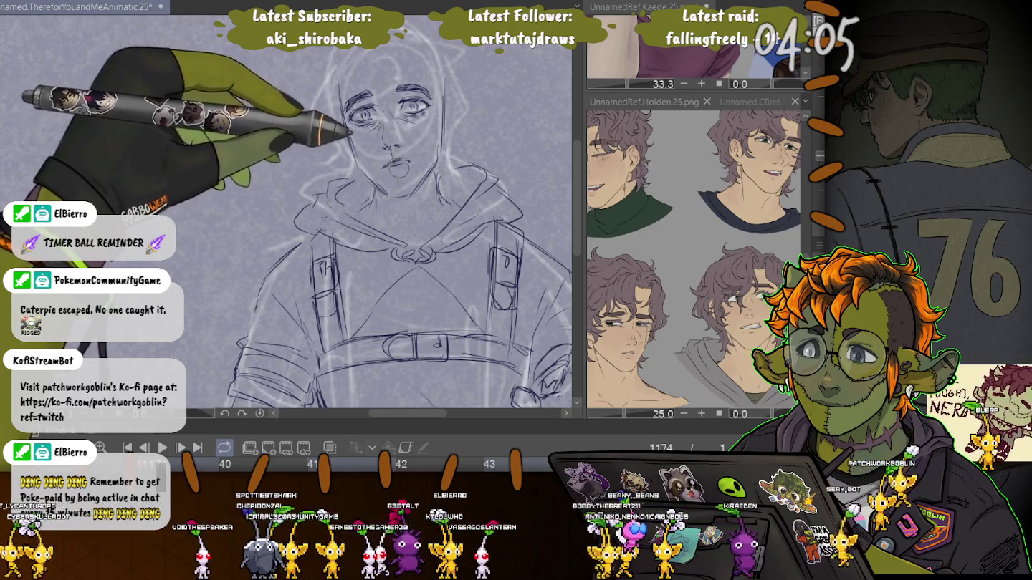
{"action": "key", "text": "ctrl+z"}
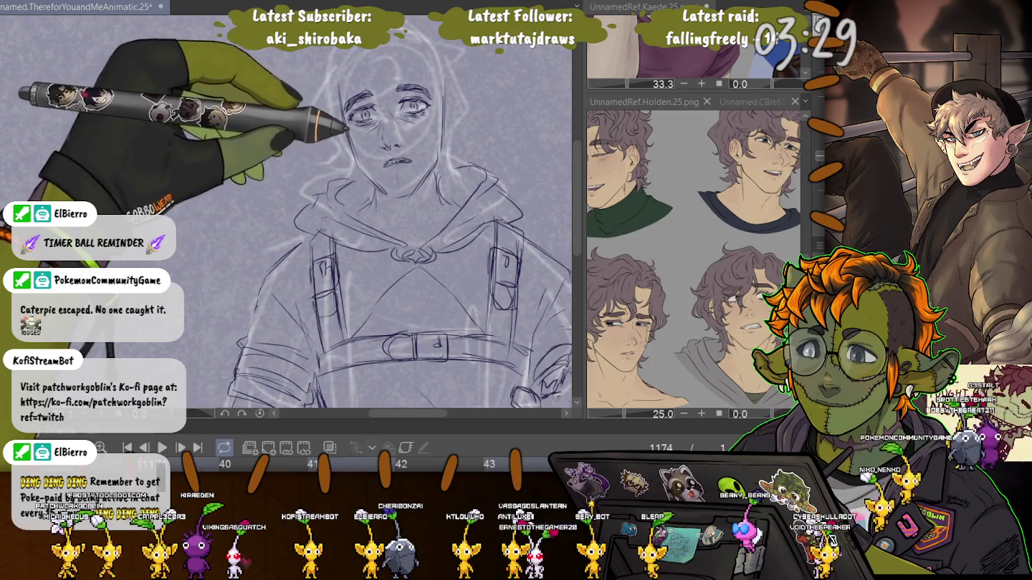
{"action": "mouse_move", "coordinate": [386, 159]}
{"action": "left_mouse_down"}
{"action": "mouse_move", "coordinate": [406, 164]}
{"action": "mouse_move", "coordinate": [396, 177]}
{"action": "left_mouse_up"}
{"action": "key", "text": "ctrl+z"}
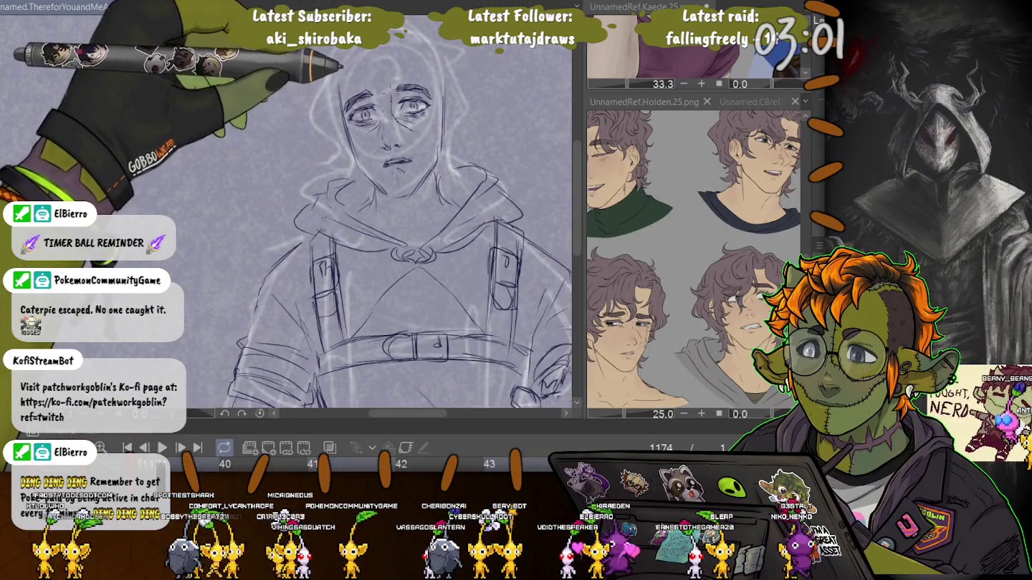
{"action": "left_click_drag", "start_coordinate": [402, 75], "coordinate": [408, 106]}
Rework the selected eye and then the left eye with repeated transforms.
{"action": "key", "text": "ctrl+t"}
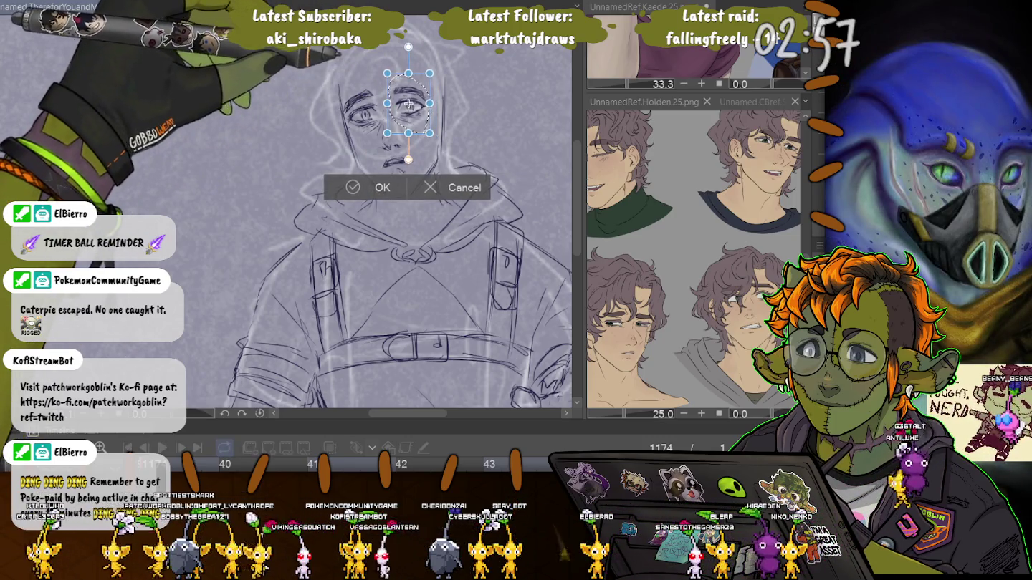
{"action": "key", "text": "Return"}
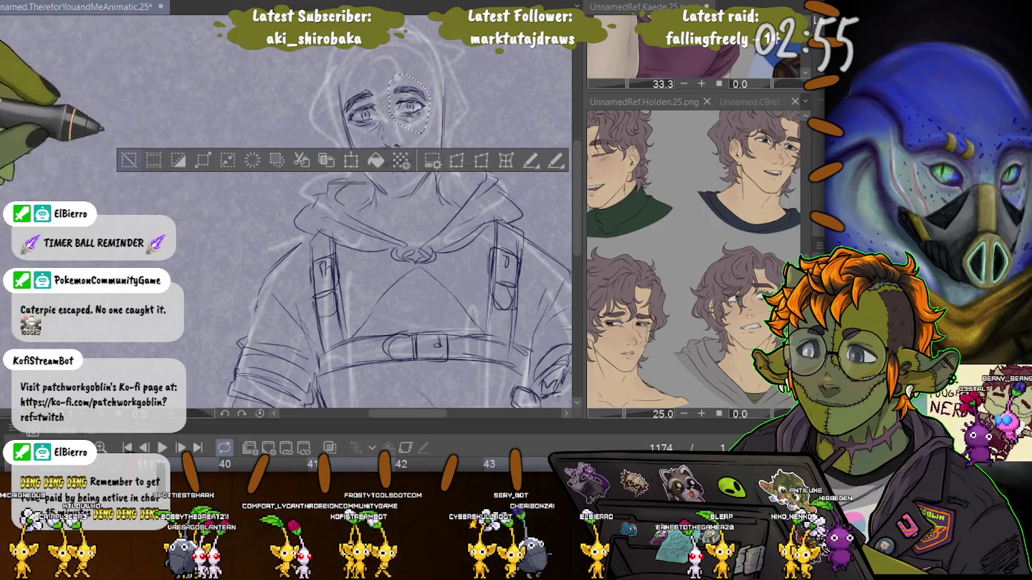
{"action": "key", "text": "ctrl+d"}
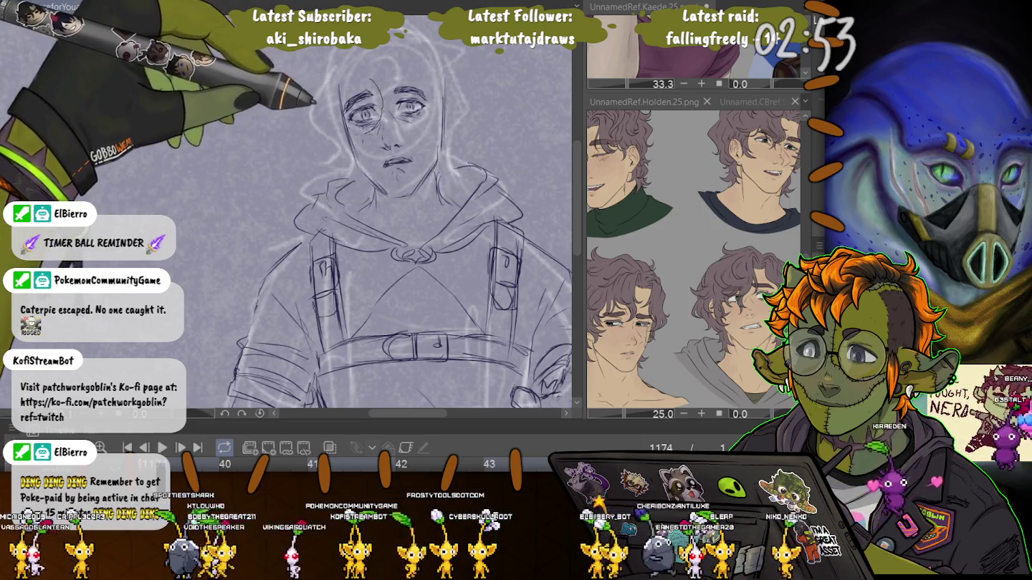
{"action": "key", "text": "ctrl+z"}
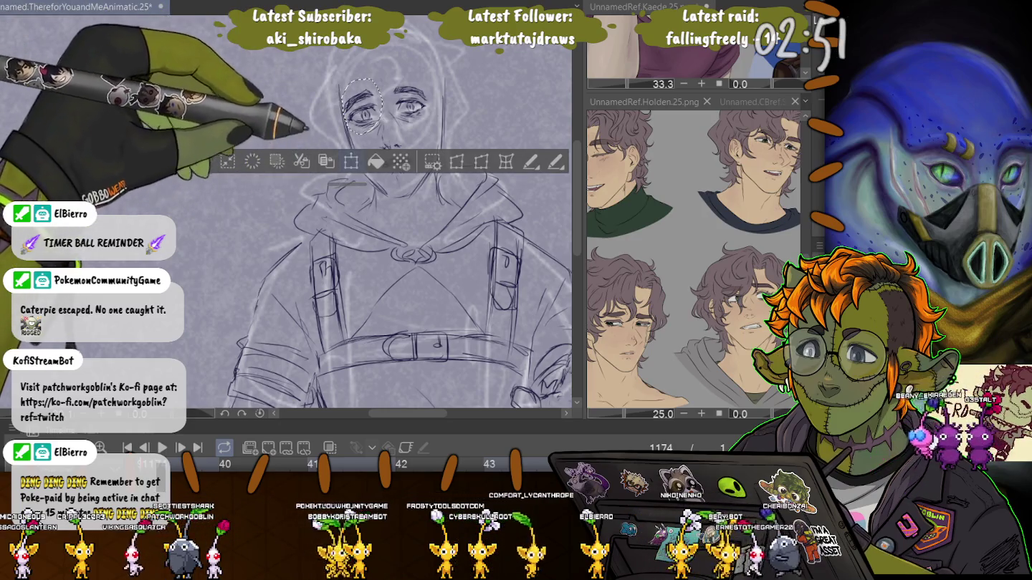
{"action": "key", "text": "ctrl+t"}
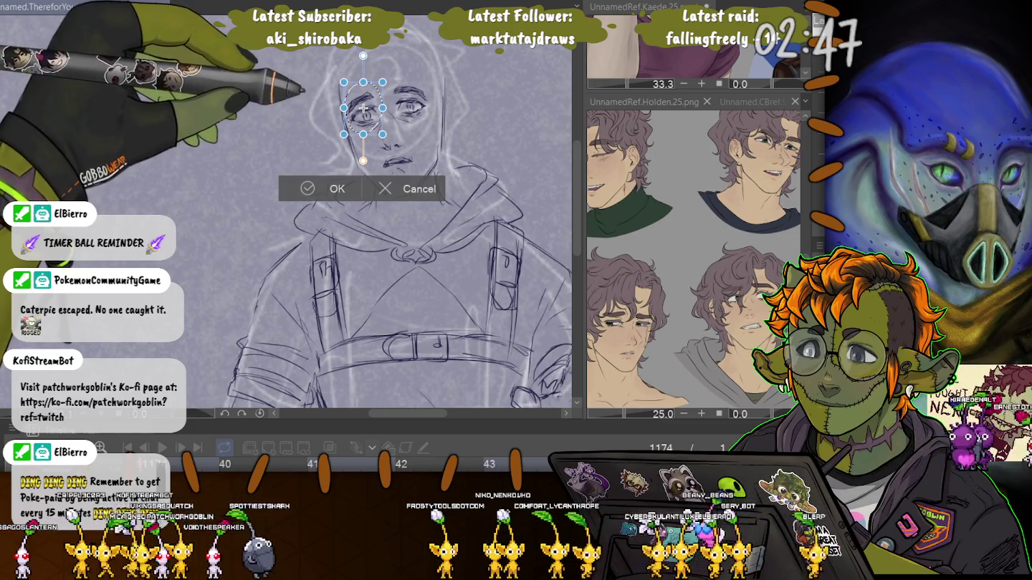
{"action": "key", "text": "Return"}
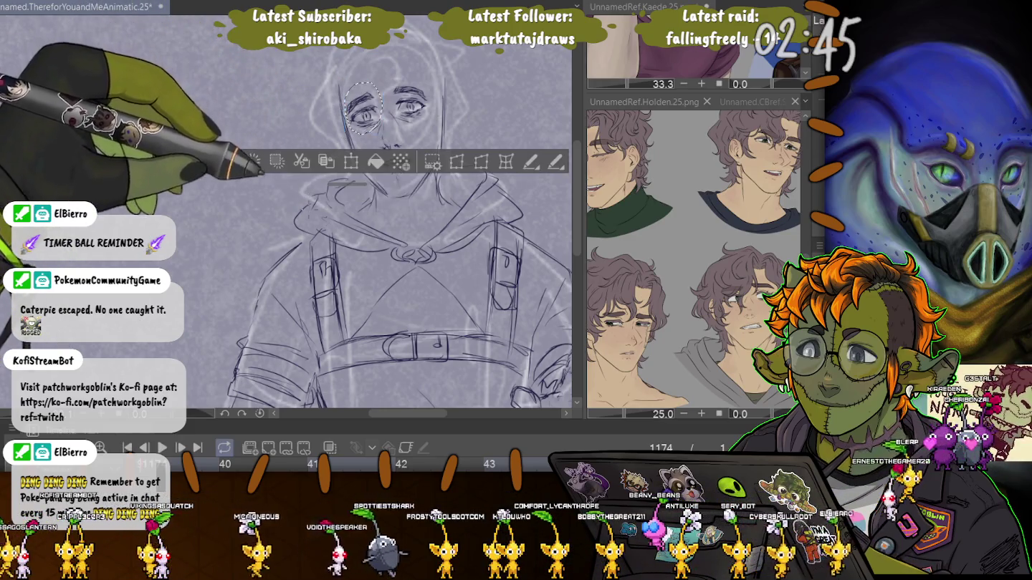
{"action": "key", "text": "Tab"}
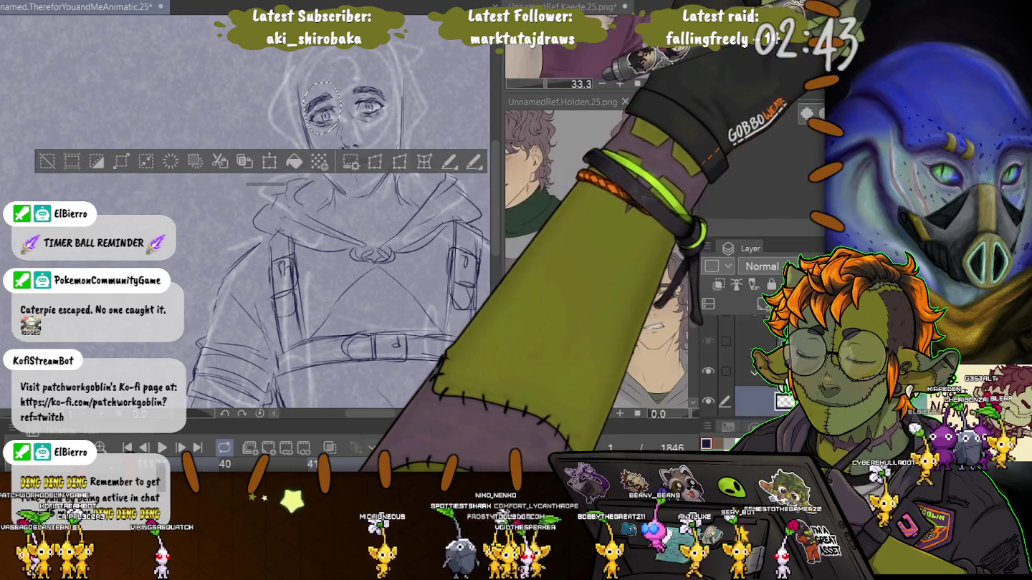
{"action": "key", "text": "ctrl+t"}
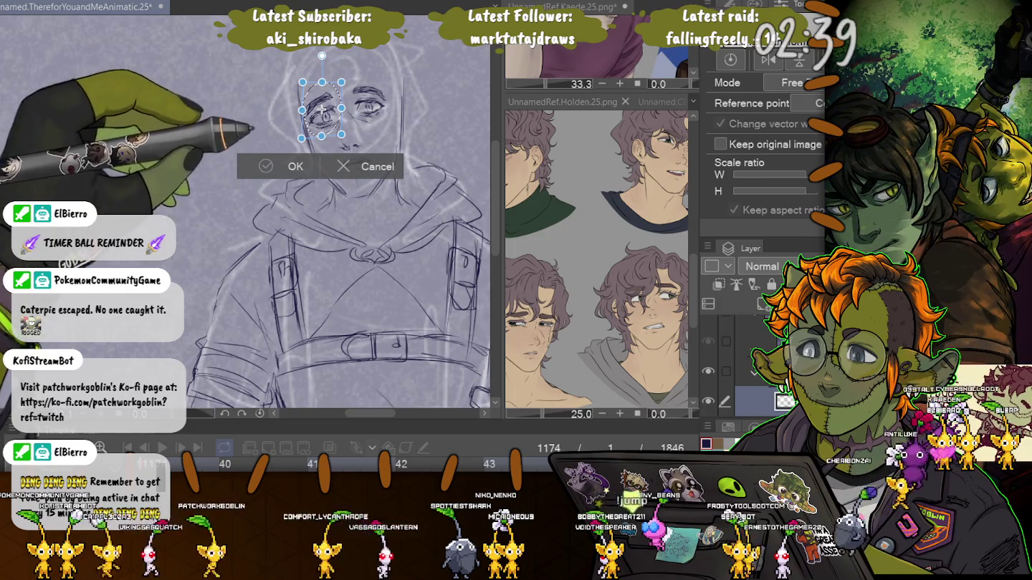
{"action": "key", "text": "Return"}
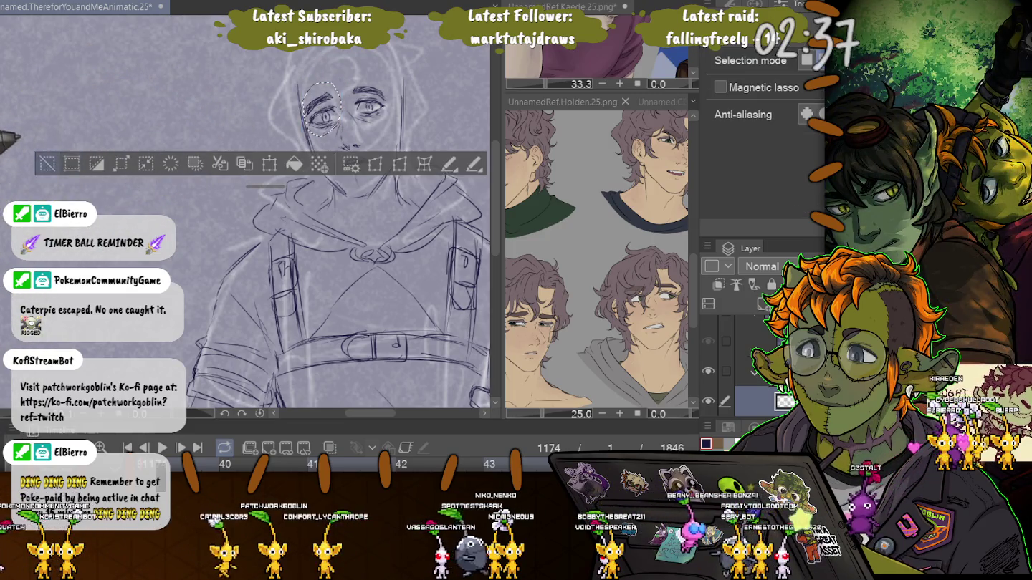
Select the right eye and enlarge it, stretching it toward the lower right.
{"action": "left_click_drag", "start_coordinate": [355, 77], "coordinate": [349, 107]}
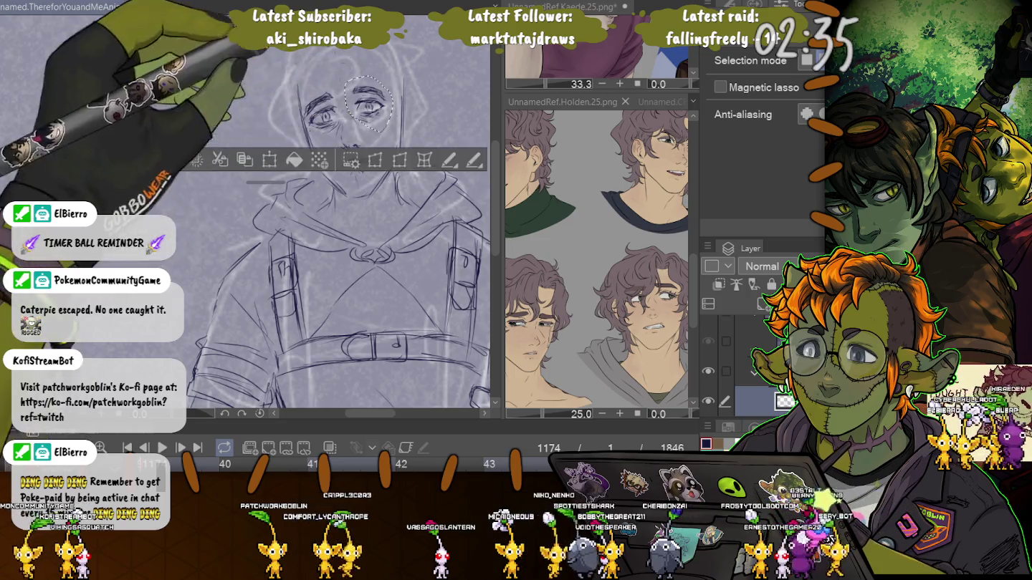
{"action": "key", "text": "ctrl+t"}
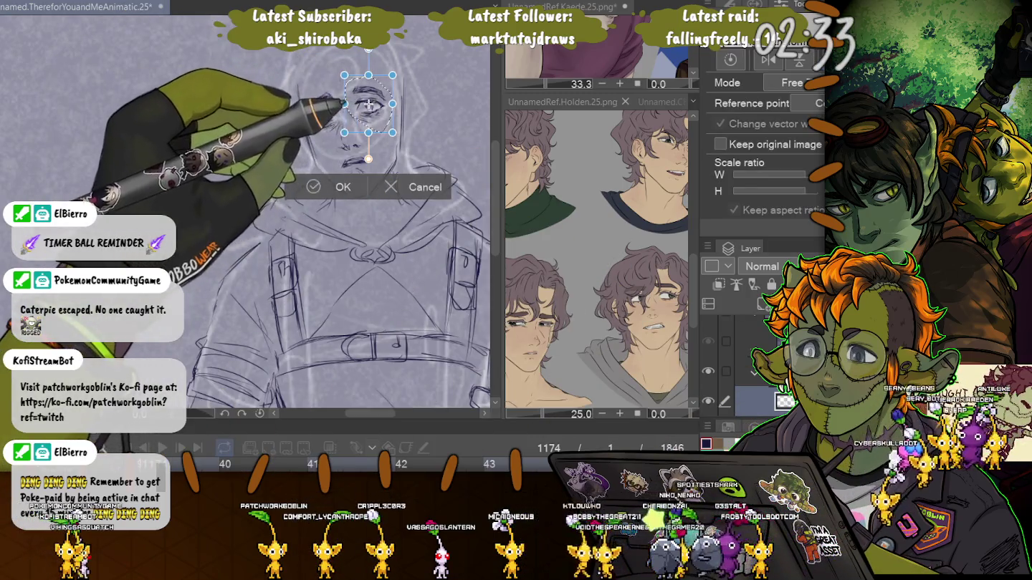
{"action": "left_click_drag", "start_coordinate": [392, 133], "coordinate": [397, 133]}
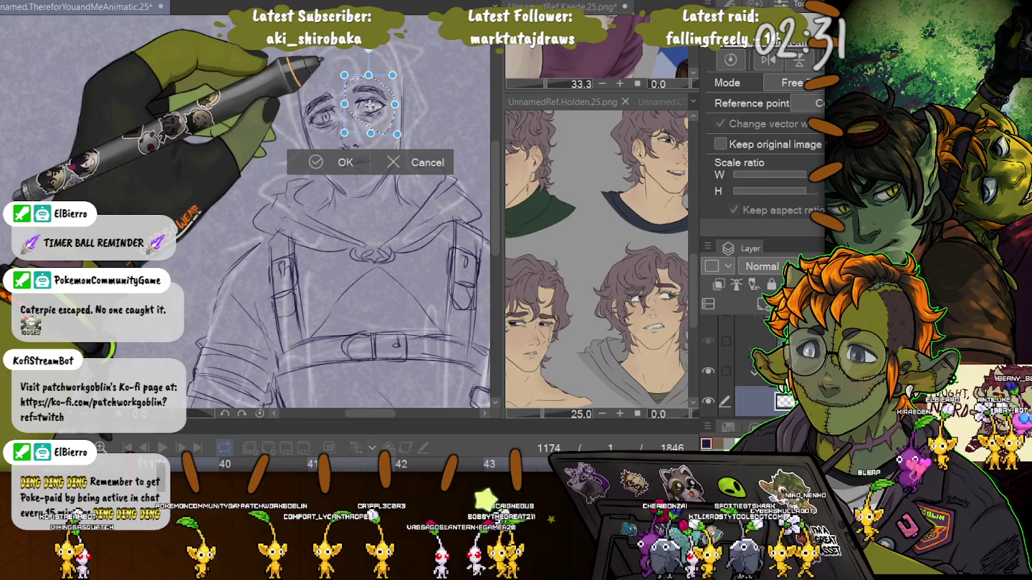
{"action": "key", "text": "Return"}
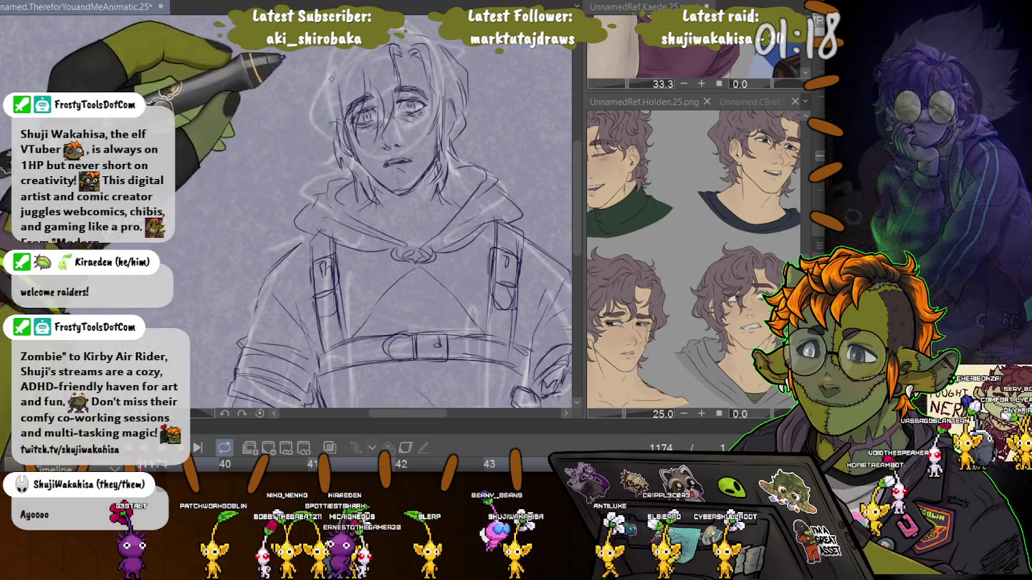
Zoom the canvas out slightly to frame the face and hair.
{"action": "scroll", "coordinate": [284, 157], "scroll_direction": "down", "scroll_amount": 1}
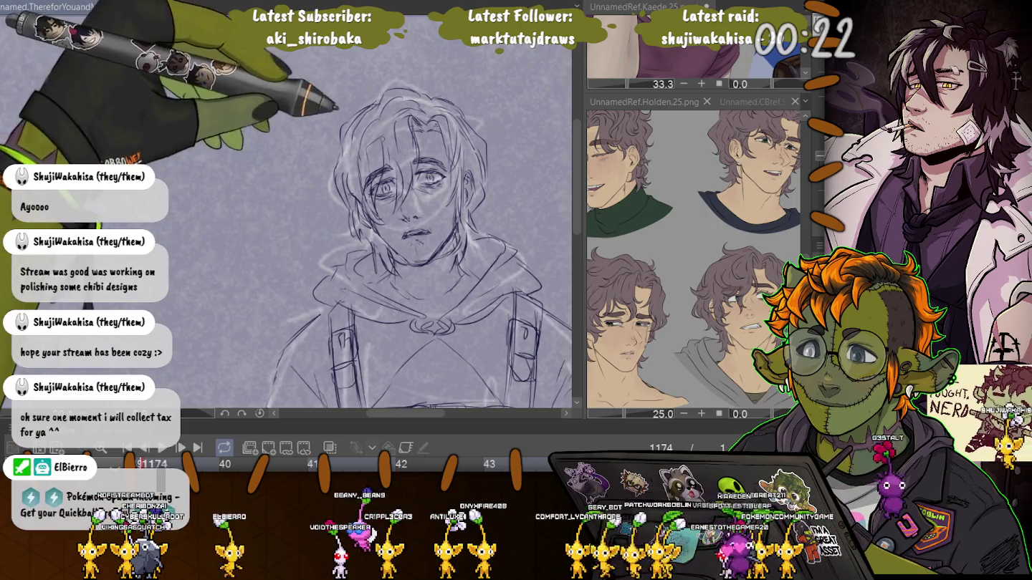
Zoom out and pan the canvas so the whole hooded figure, face included, is visible.
{"action": "scroll", "coordinate": [413, 243], "scroll_direction": "down", "scroll_amount": 3}
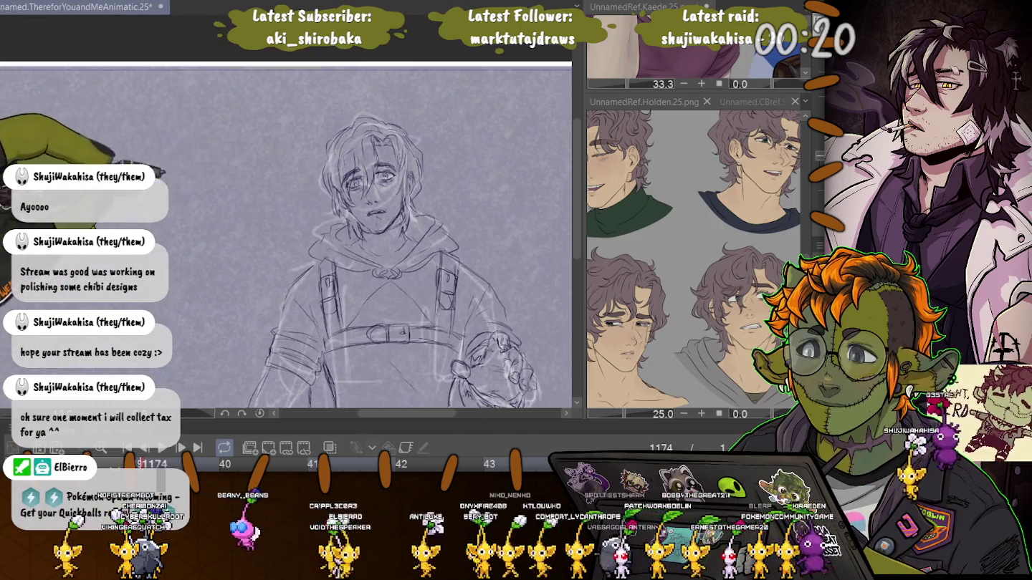
{"action": "scroll", "coordinate": [233, 206], "scroll_direction": "up", "scroll_amount": 3}
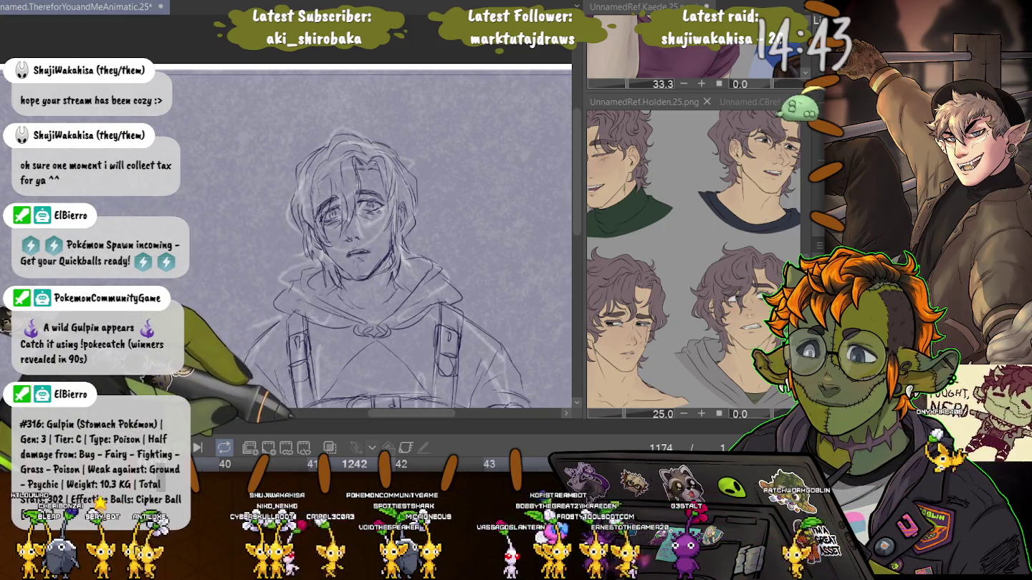
{"action": "key", "text": "ctrl+minus"}
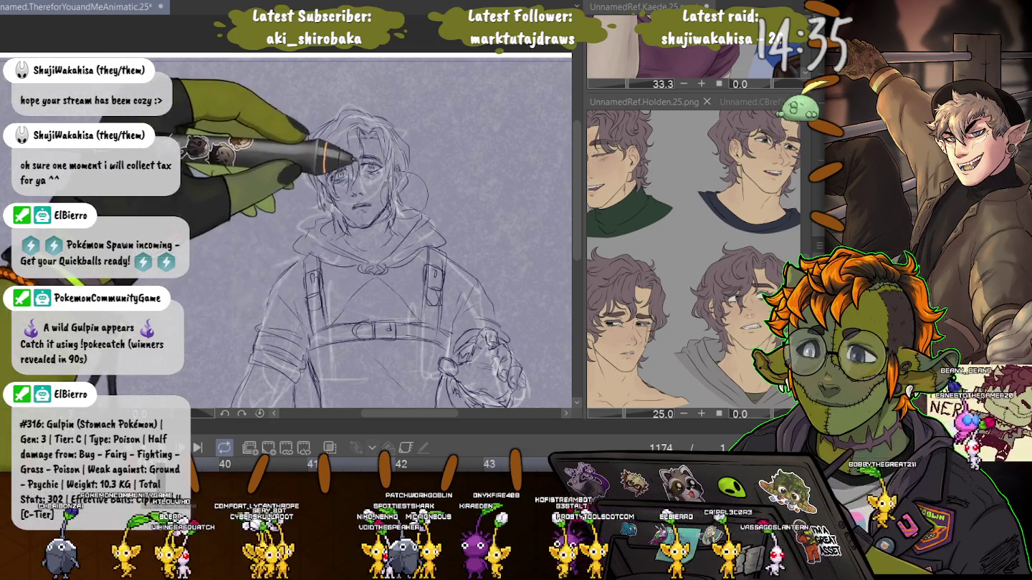
{"action": "scroll", "coordinate": [372, 215], "scroll_direction": "up", "scroll_amount": 2}
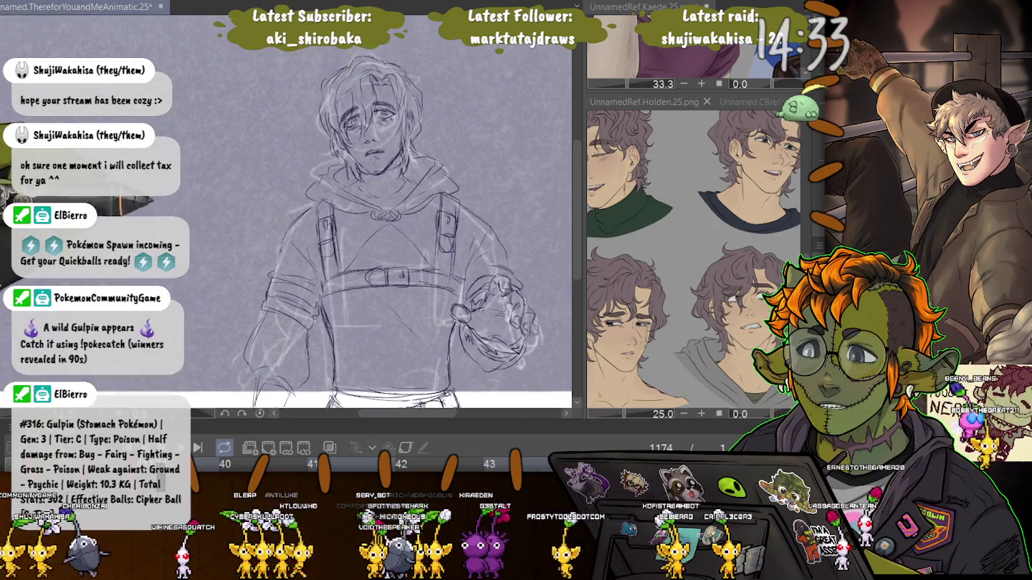
{"action": "scroll", "coordinate": [197, 305], "scroll_direction": "down", "scroll_amount": 1}
{"action": "scroll", "coordinate": [193, 278], "scroll_direction": "down", "scroll_amount": 1}
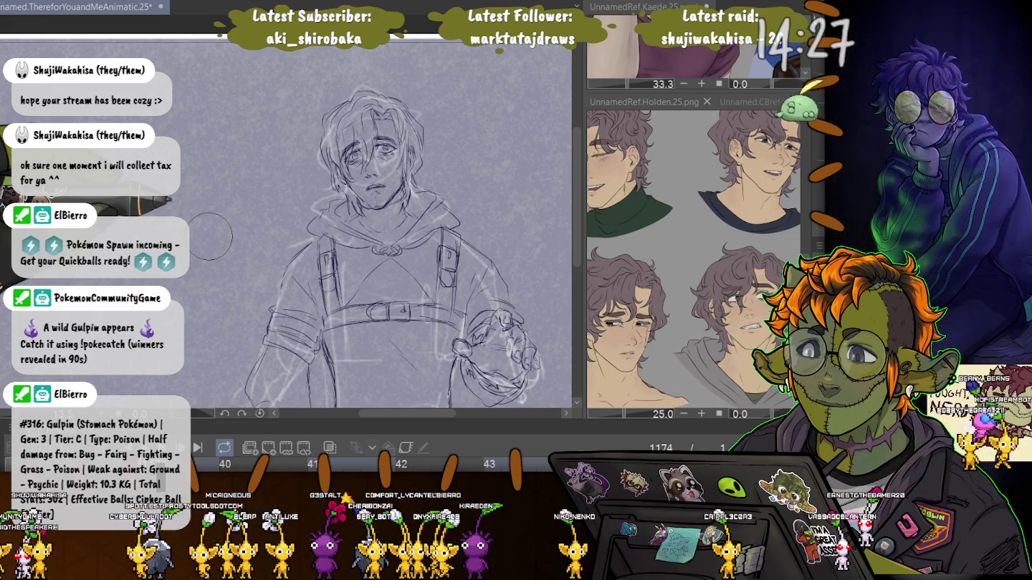
{"action": "scroll", "coordinate": [209, 236], "scroll_direction": "down", "scroll_amount": 2}
{"action": "scroll", "coordinate": [314, 251], "scroll_direction": "up", "scroll_amount": 2}
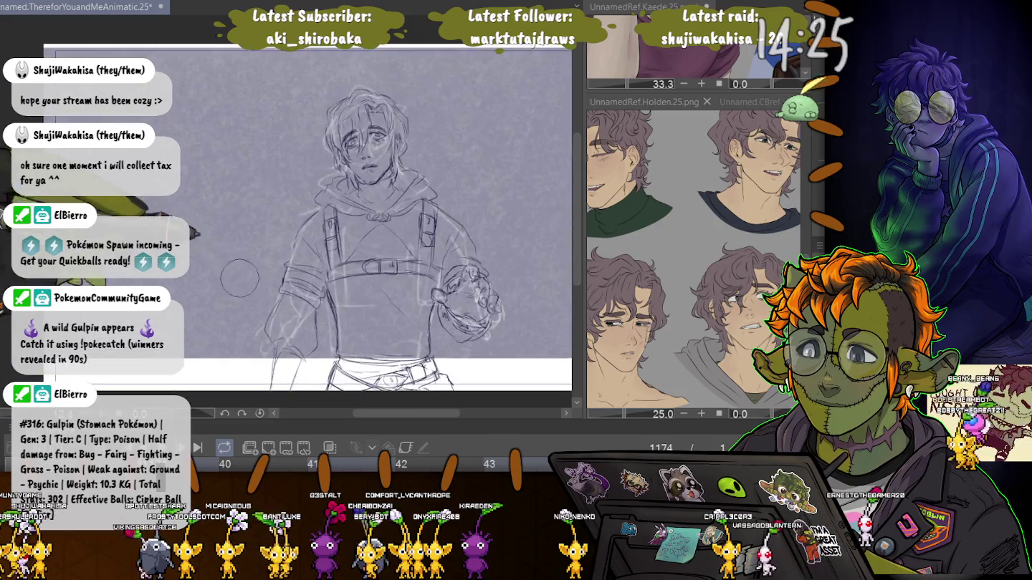
{"action": "scroll", "coordinate": [288, 216], "scroll_direction": "down", "scroll_amount": 3}
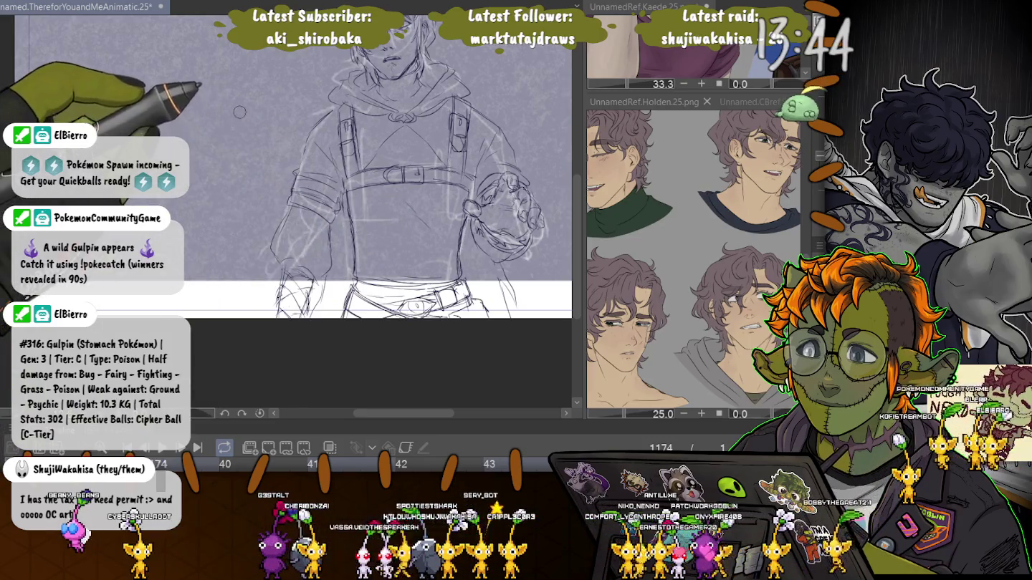
{"action": "left_click_drag", "start_coordinate": [257, 120], "coordinate": [283, 293]}
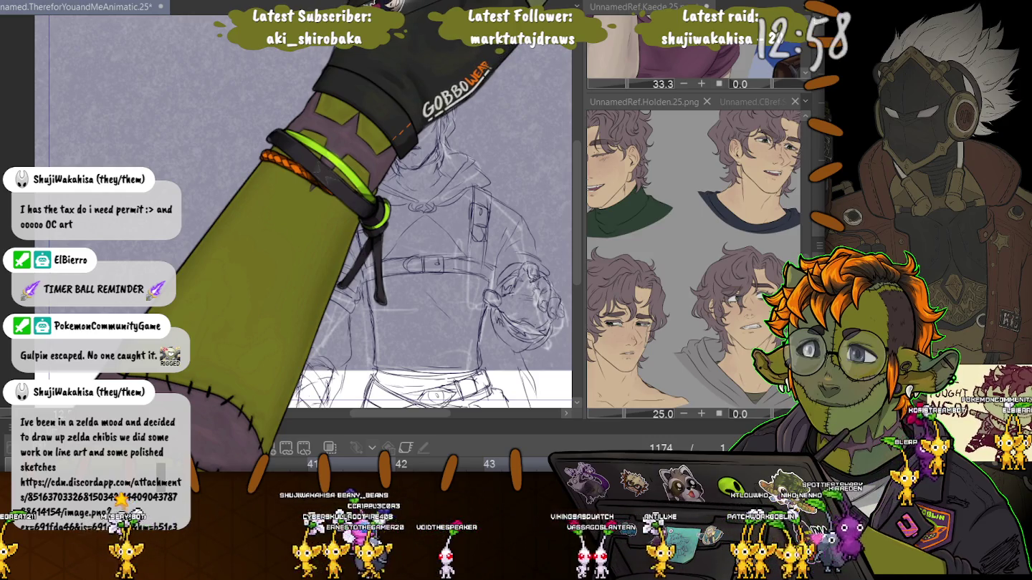
Switch to the browser tab showing the shared sheet of Zelda chibi thumbnails.
{"action": "key", "text": "alt+Tab"}
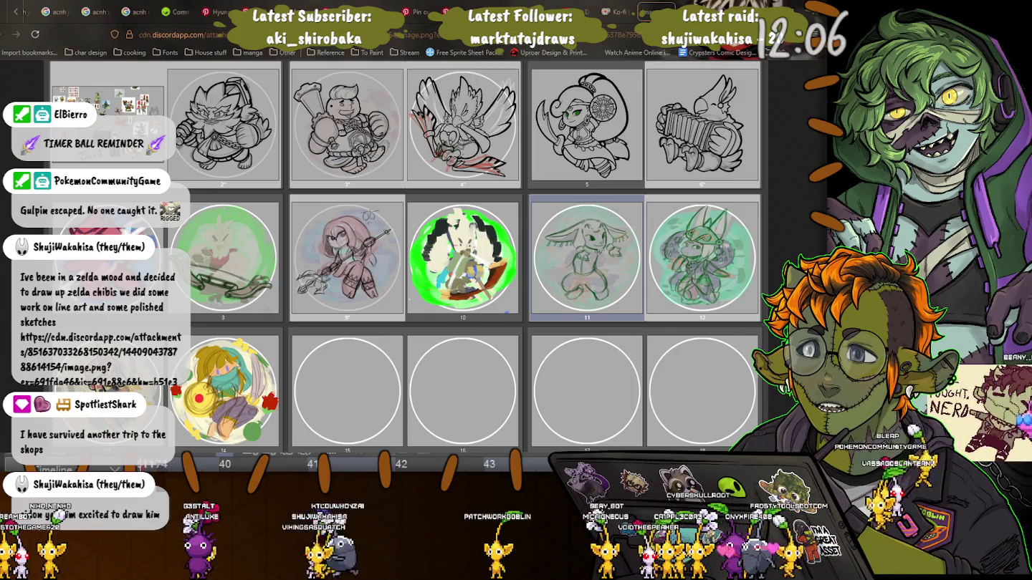
Go back from the browser to the frame 1174 hoodie sketch in Clip Studio Paint.
{"action": "key", "text": "alt+Tab"}
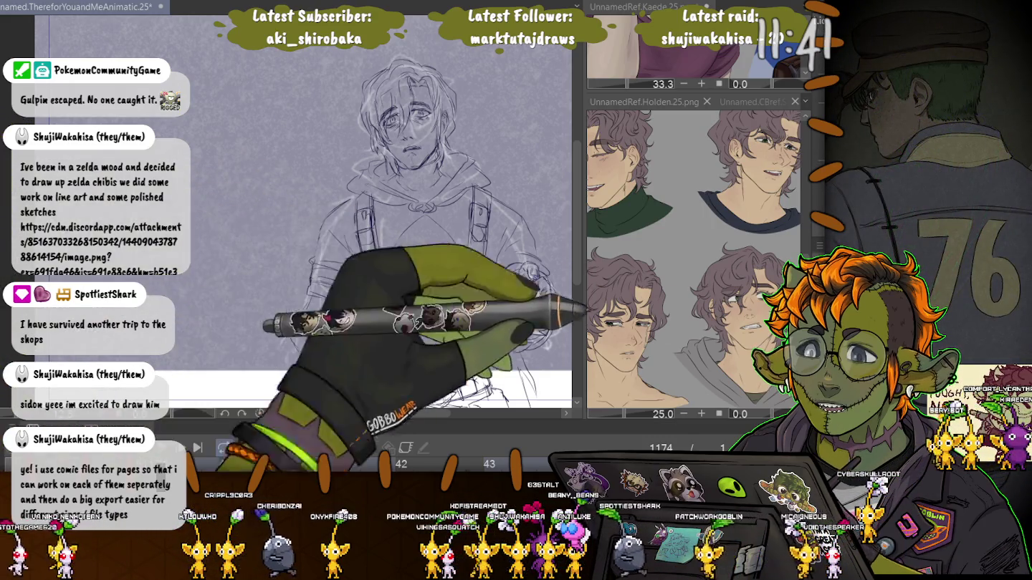
Hide the grey paper, rough lines and palettes, then begin transforming the whole sketch.
{"action": "key", "text": "ctrl+shift+h"}
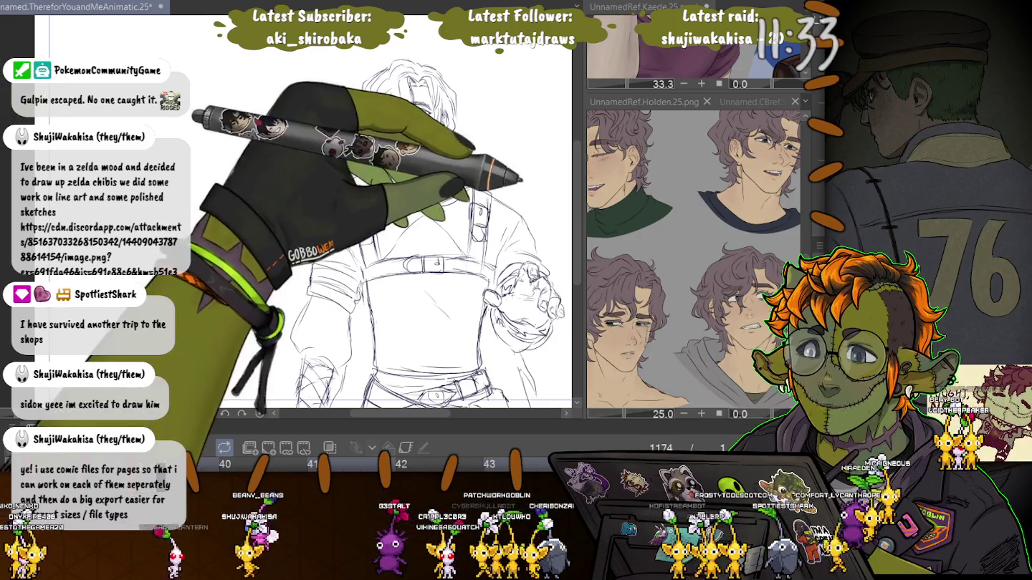
{"action": "key", "text": "Tab"}
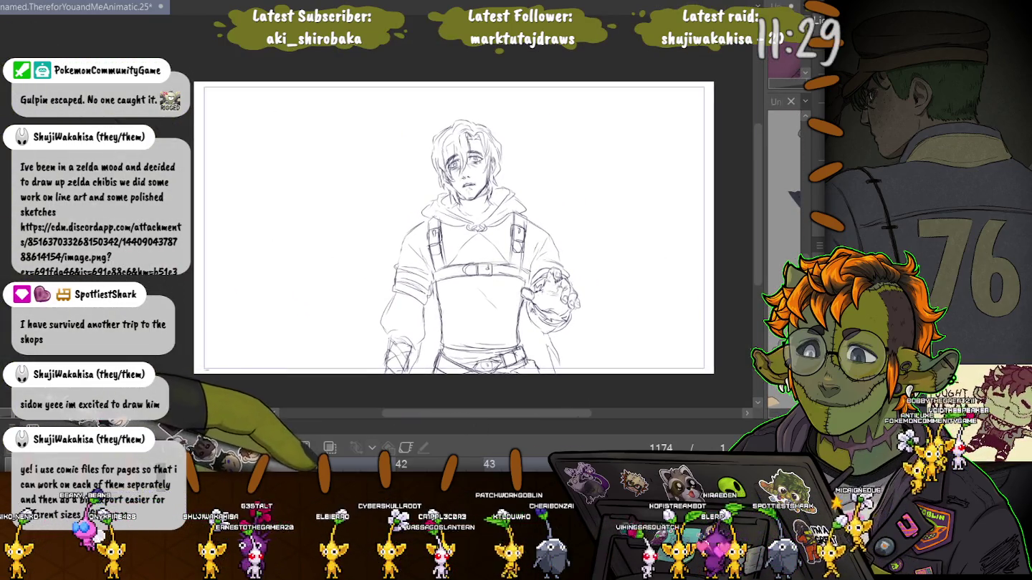
{"action": "key", "text": "ctrl+t"}
Nudge the sketch slightly left, commit the transform, and return to frame 1.
{"action": "key", "text": "Left"}
{"action": "key", "text": "Left"}
{"action": "key", "text": "Left"}
{"action": "key", "text": "Left"}
{"action": "key", "text": "Left"}
{"action": "key", "text": "Left"}
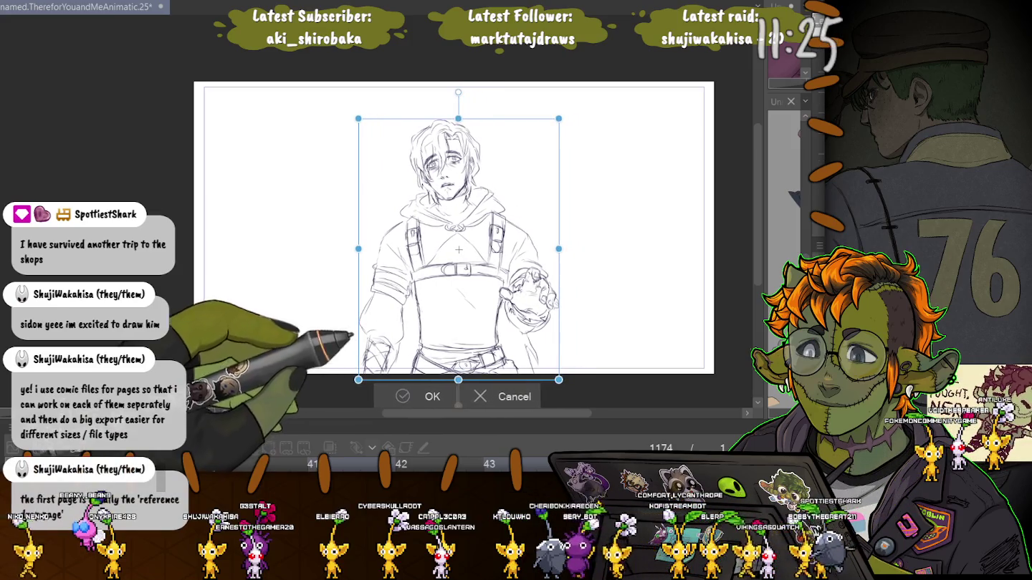
{"action": "key", "text": "Return"}
{"action": "key", "text": "Home"}
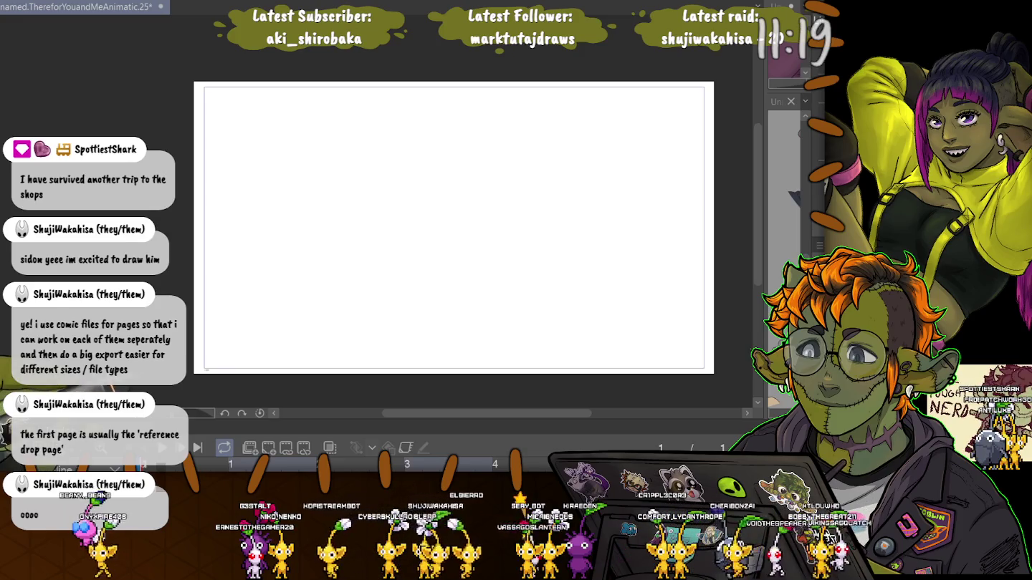
Select frame 10 in a temporarily enlarged timeline, then shrink the timeline back.
{"action": "left_click_drag", "start_coordinate": [473, 430], "coordinate": [474, 260]}
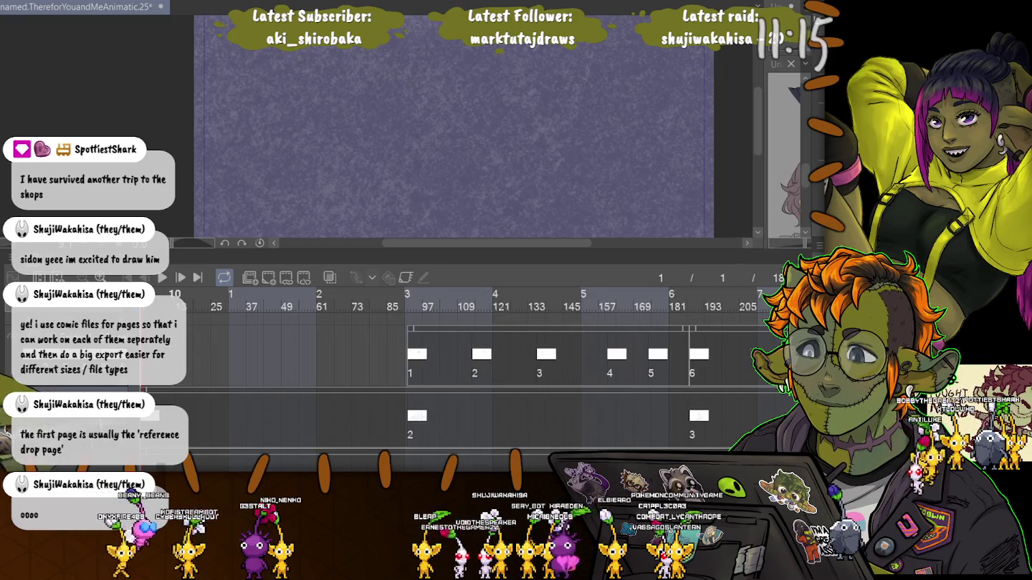
{"action": "left_click", "coordinate": [171, 296]}
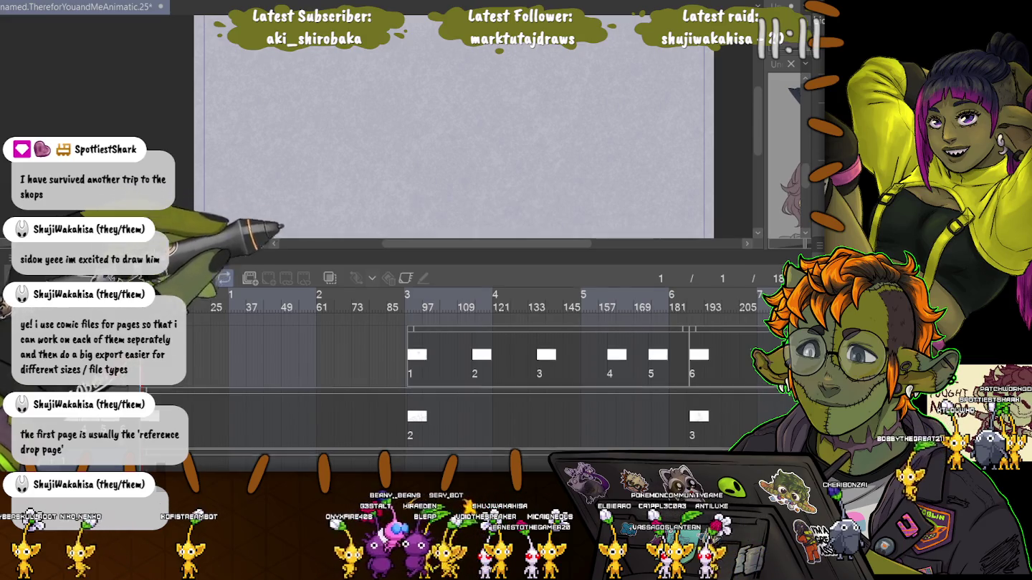
{"action": "left_click_drag", "start_coordinate": [216, 255], "coordinate": [216, 428]}
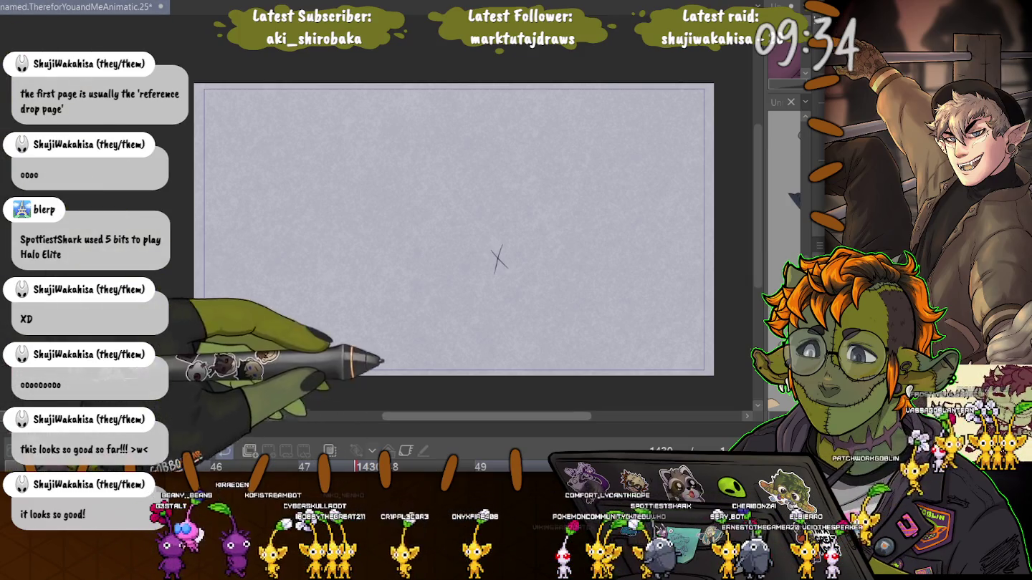
Expand the timeline to show the frame tracks while frame 1430's X-marked page is displayed.
{"action": "left_click_drag", "start_coordinate": [473, 430], "coordinate": [474, 254]}
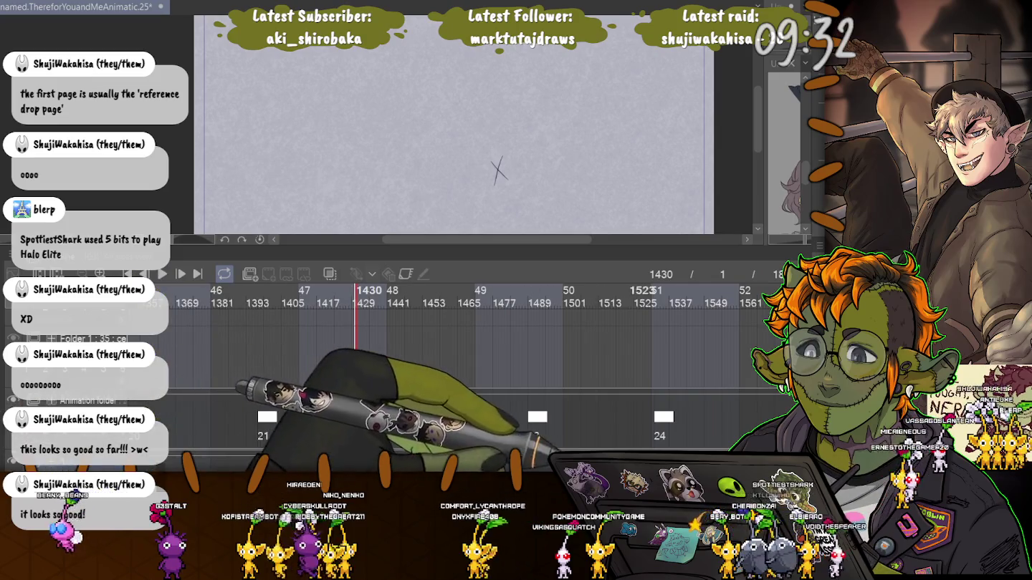
Scroll the timeline back to frame 1179 and enlarge the canvas to show the whole hoodie sketch.
{"action": "scroll", "coordinate": [466, 359], "scroll_direction": "left", "scroll_amount": 3}
{"action": "scroll", "coordinate": [466, 357], "scroll_direction": "left", "scroll_amount": 5}
{"action": "scroll", "coordinate": [467, 359], "scroll_direction": "left", "scroll_amount": 3}
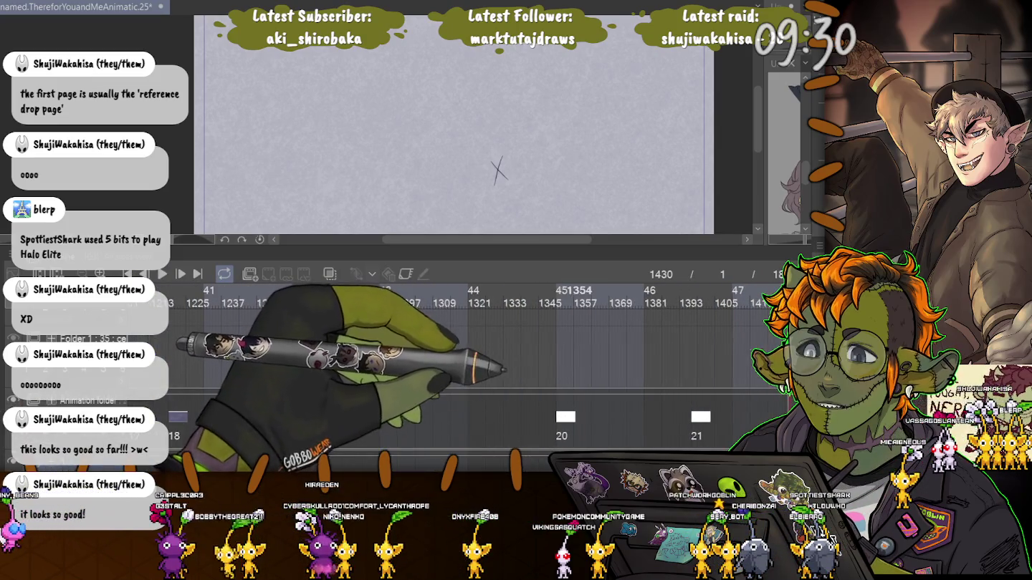
{"action": "left_click", "coordinate": [316, 298]}
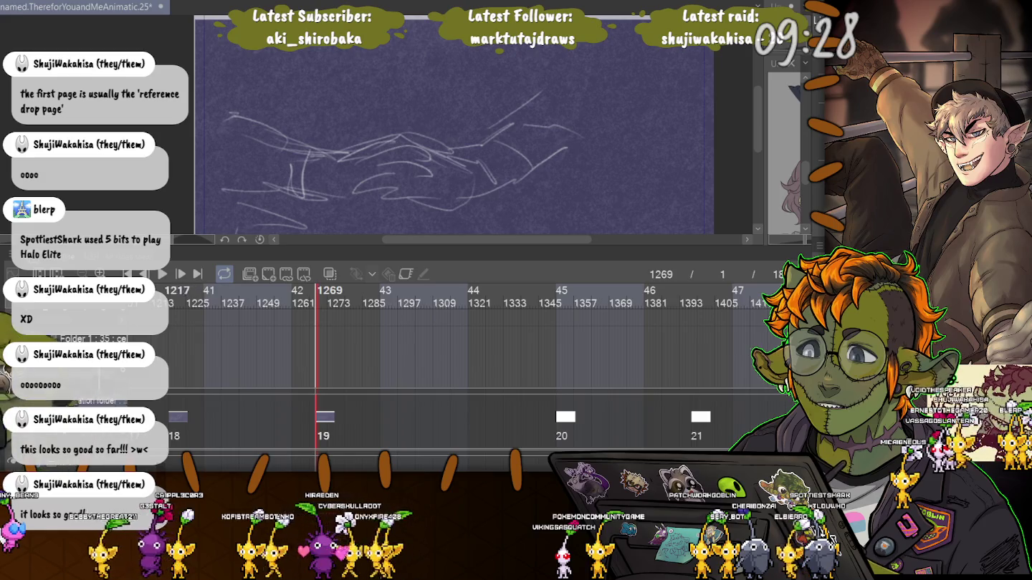
{"action": "scroll", "coordinate": [465, 359], "scroll_direction": "left", "scroll_amount": 3}
{"action": "scroll", "coordinate": [467, 359], "scroll_direction": "left", "scroll_amount": 5}
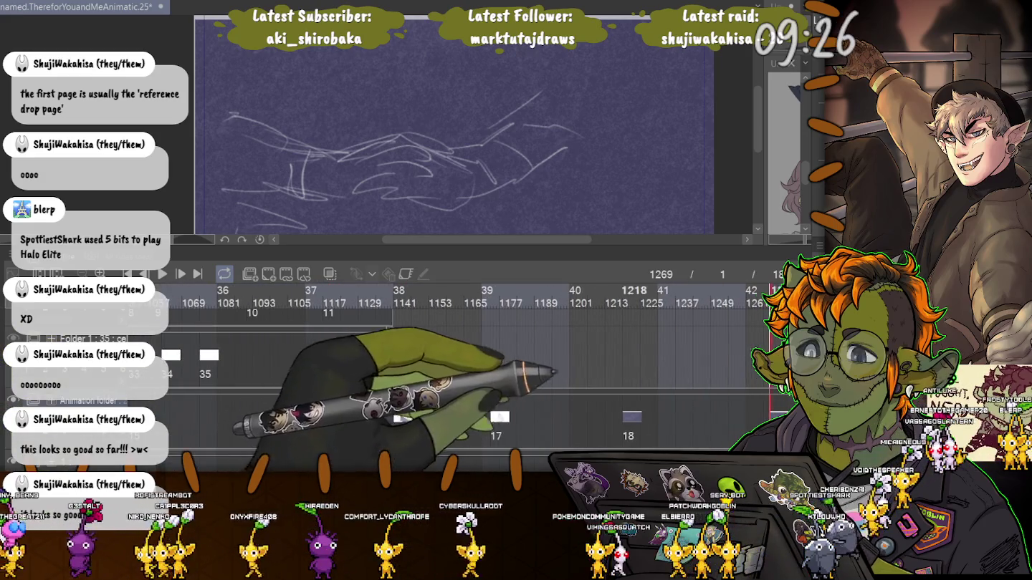
{"action": "left_click", "coordinate": [507, 297]}
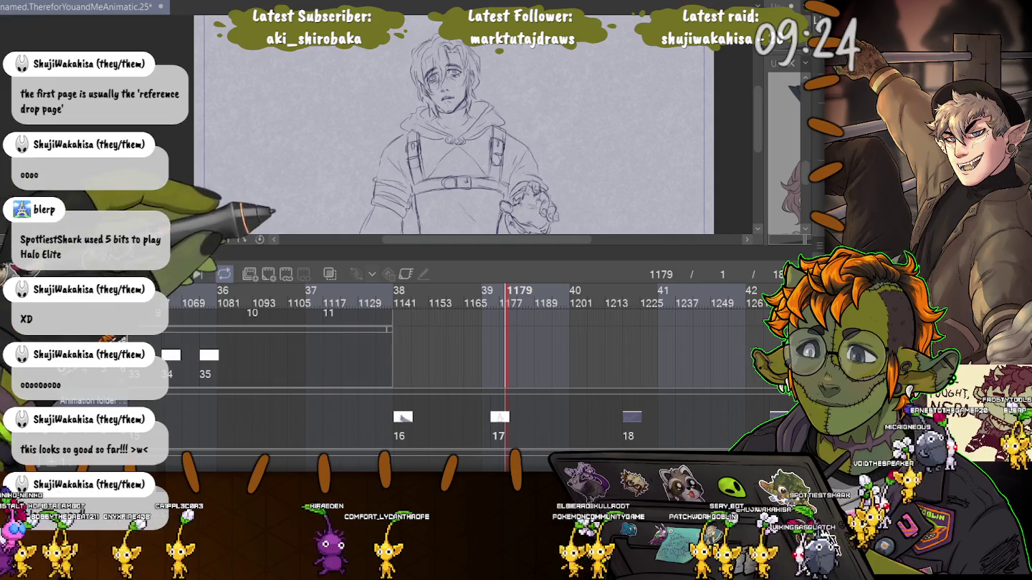
{"action": "left_click_drag", "start_coordinate": [501, 250], "coordinate": [502, 428]}
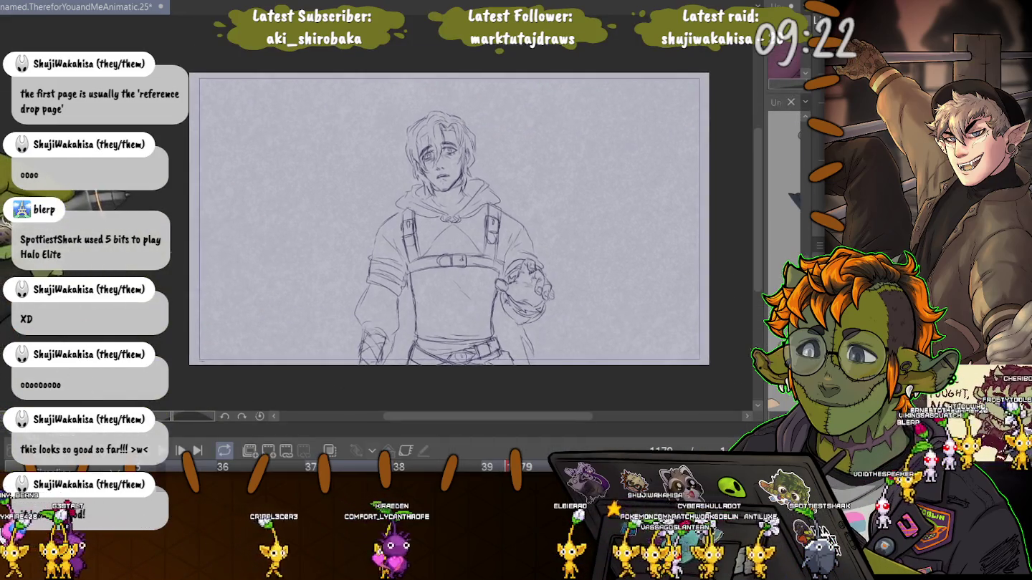
{"action": "scroll", "coordinate": [276, 278], "scroll_direction": "up", "scroll_amount": 1}
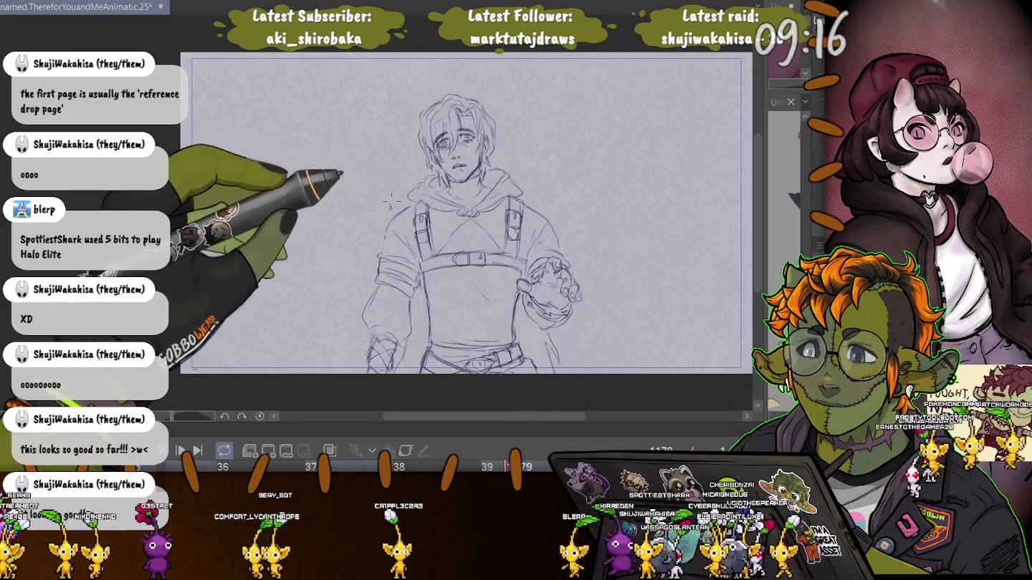
Lasso a loose closed loop around the figure's hood, shoulders and body.
{"action": "left_click_drag", "start_coordinate": [390, 203], "coordinate": [430, 174]}
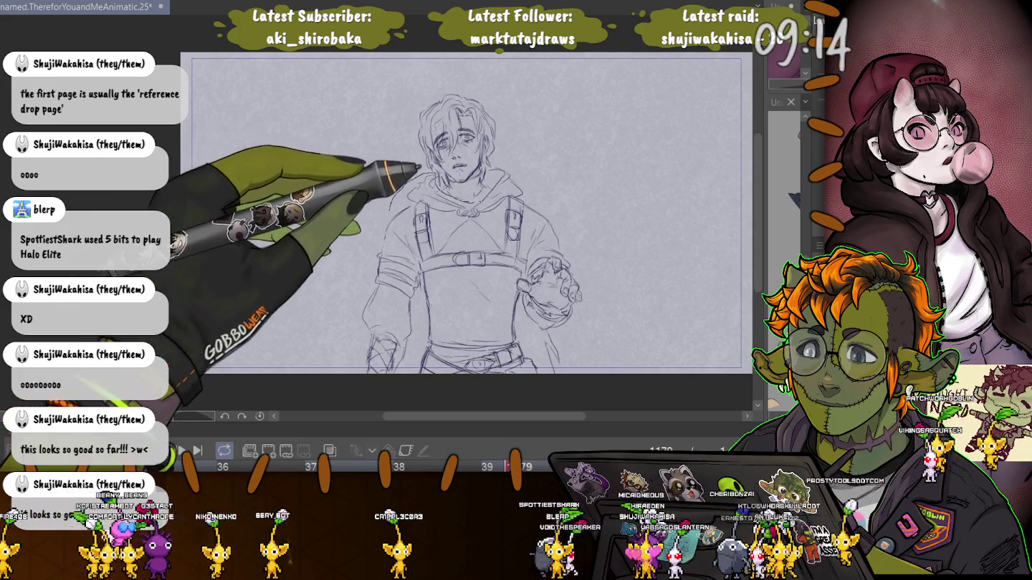
{"action": "mouse_move", "coordinate": [493, 170]}
{"action": "left_mouse_down"}
{"action": "mouse_move", "coordinate": [534, 166]}
{"action": "mouse_move", "coordinate": [578, 245]}
{"action": "left_mouse_up"}
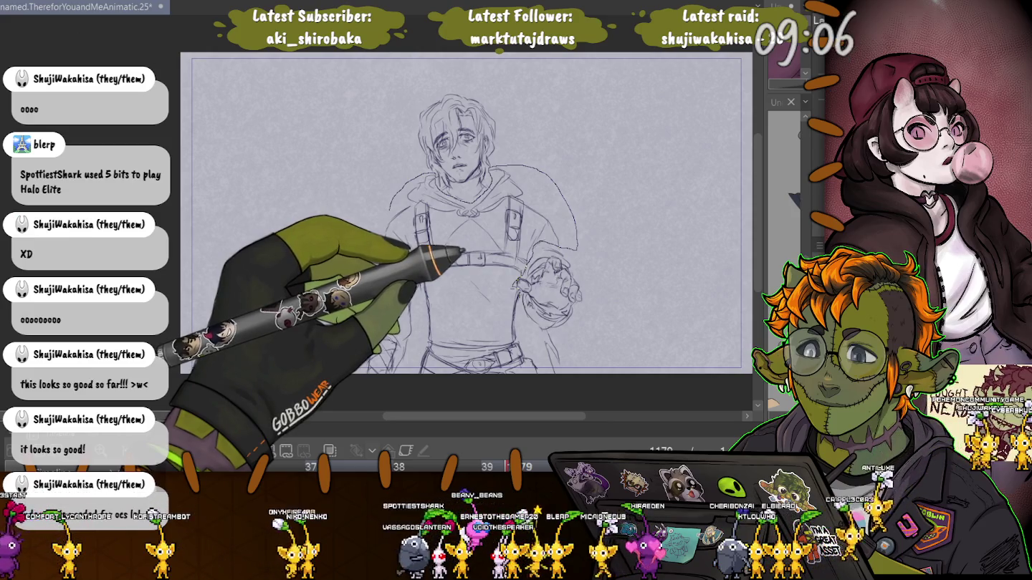
{"action": "left_click_drag", "start_coordinate": [462, 252], "coordinate": [387, 301]}
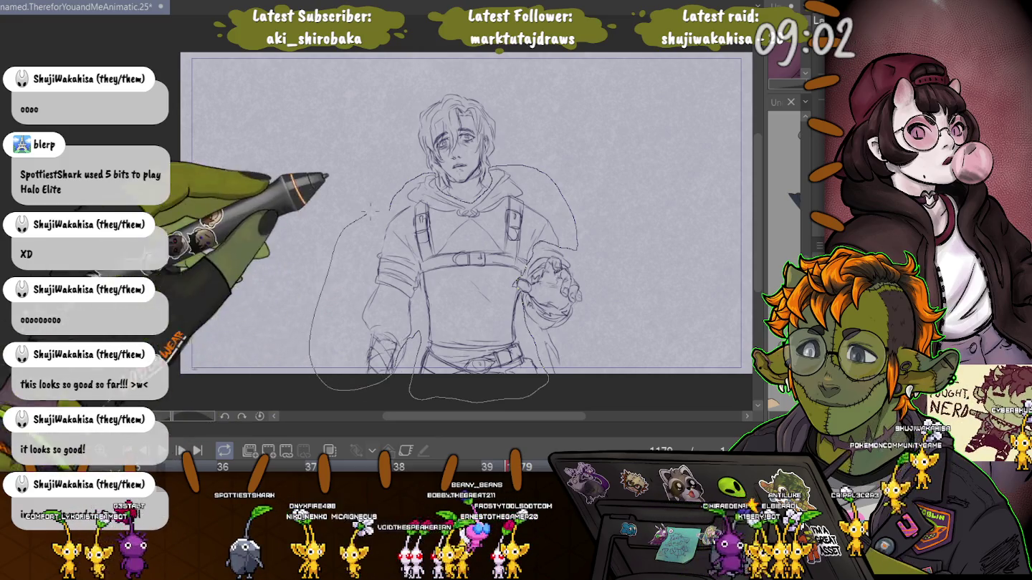
{"action": "left_click_drag", "start_coordinate": [409, 398], "coordinate": [427, 178]}
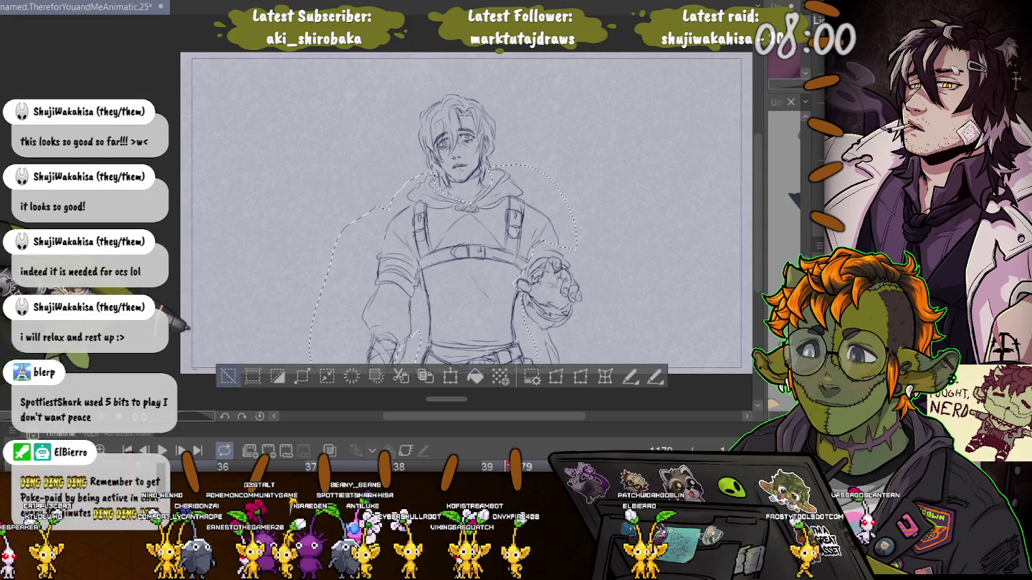
Deselect, add a few pencil lines near the lower hand, and restore the palettes.
{"action": "left_click", "coordinate": [229, 376]}
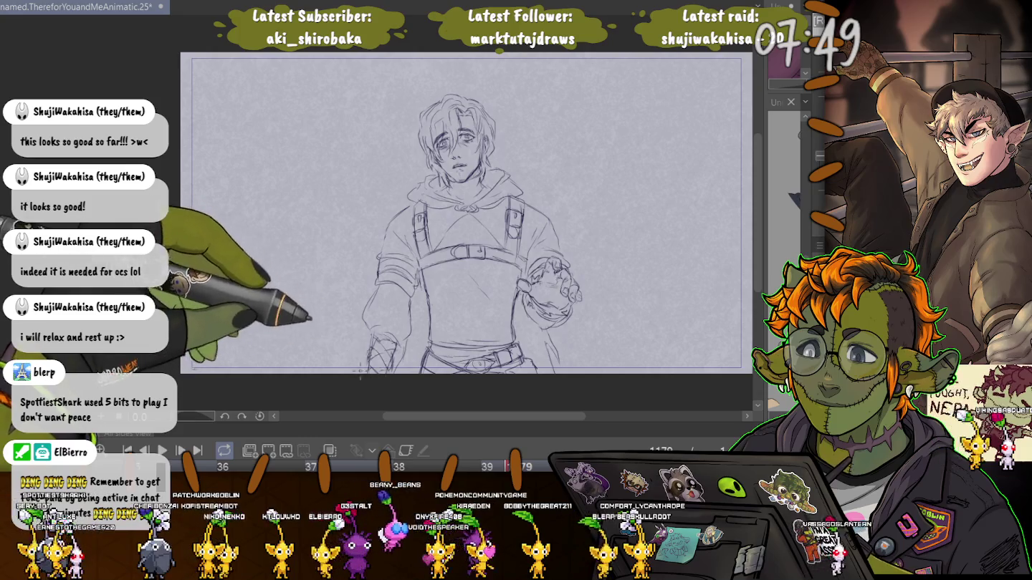
{"action": "left_click_drag", "start_coordinate": [362, 361], "coordinate": [352, 352]}
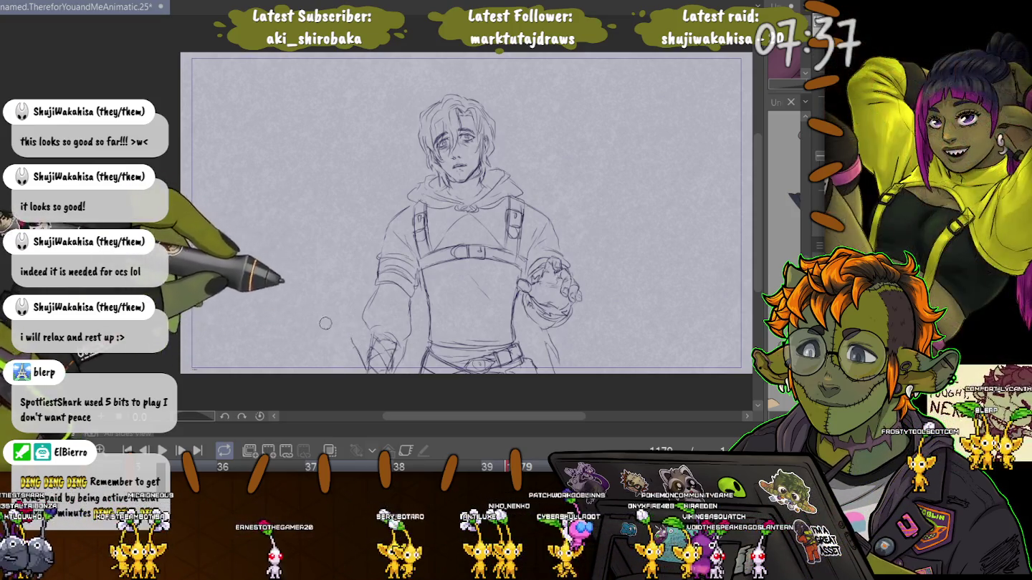
{"action": "key", "text": "Tab"}
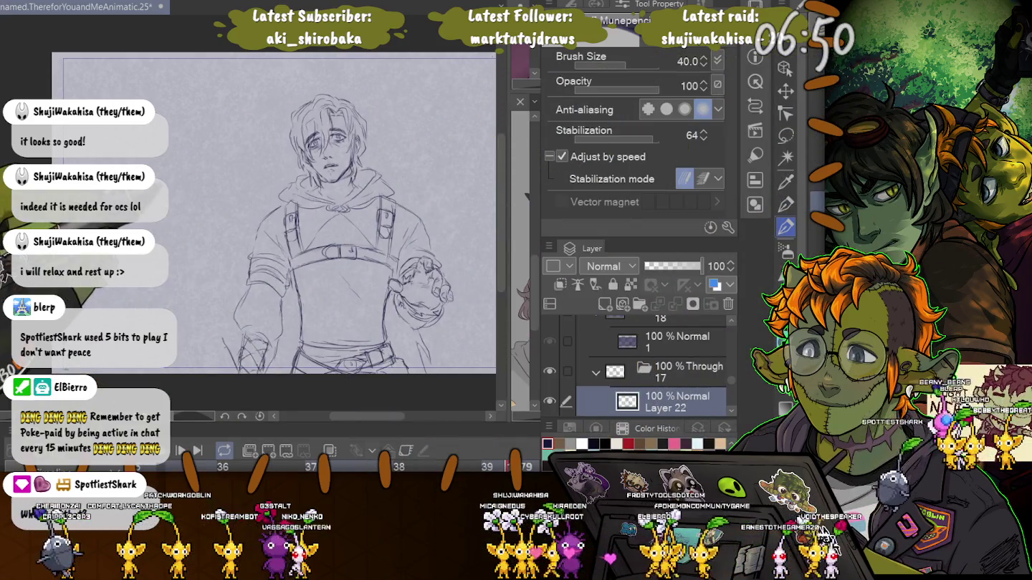
With the Object tool and palettes hidden, nudge and tilt the 3D sword across the figure.
{"action": "key", "text": "o"}
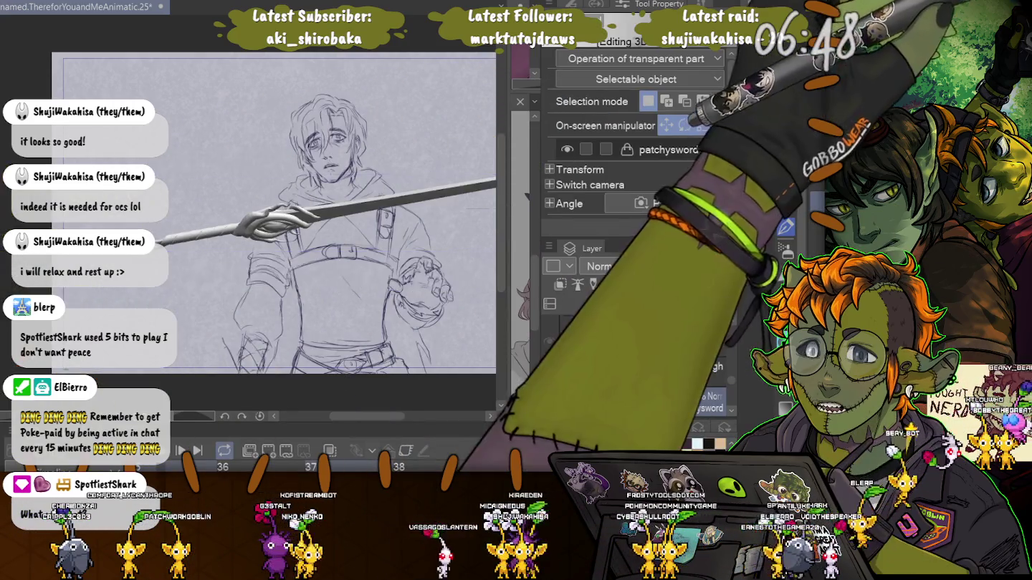
{"action": "key", "text": "Tab"}
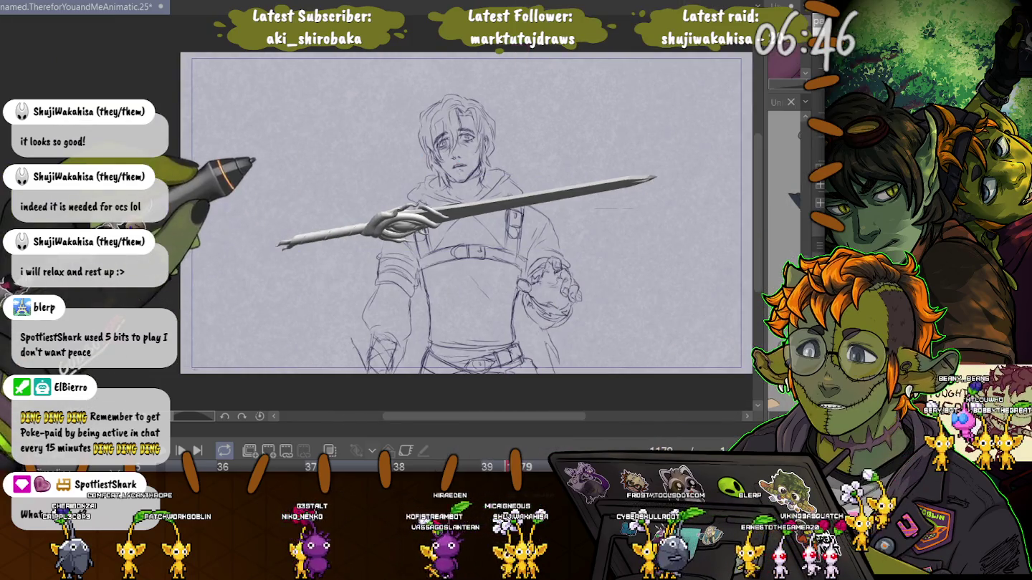
{"action": "left_click_drag", "start_coordinate": [287, 229], "coordinate": [412, 215]}
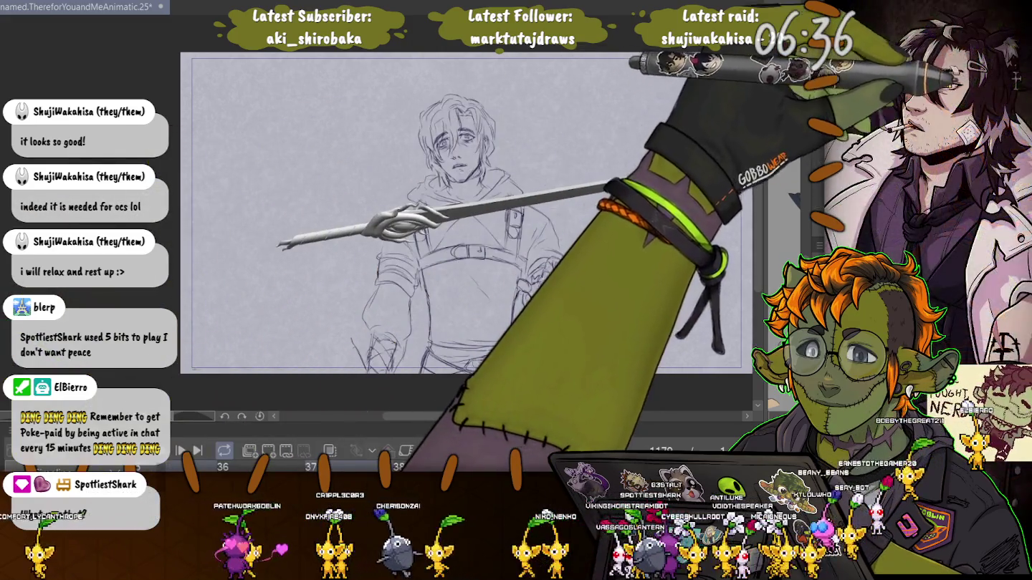
{"action": "left_click", "coordinate": [402, 223]}
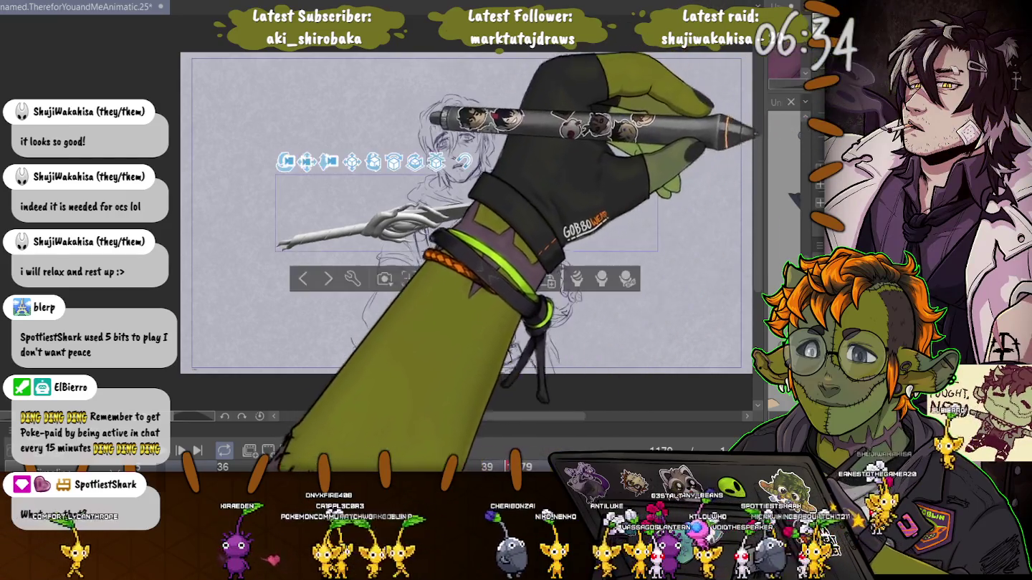
{"action": "key", "text": "Escape"}
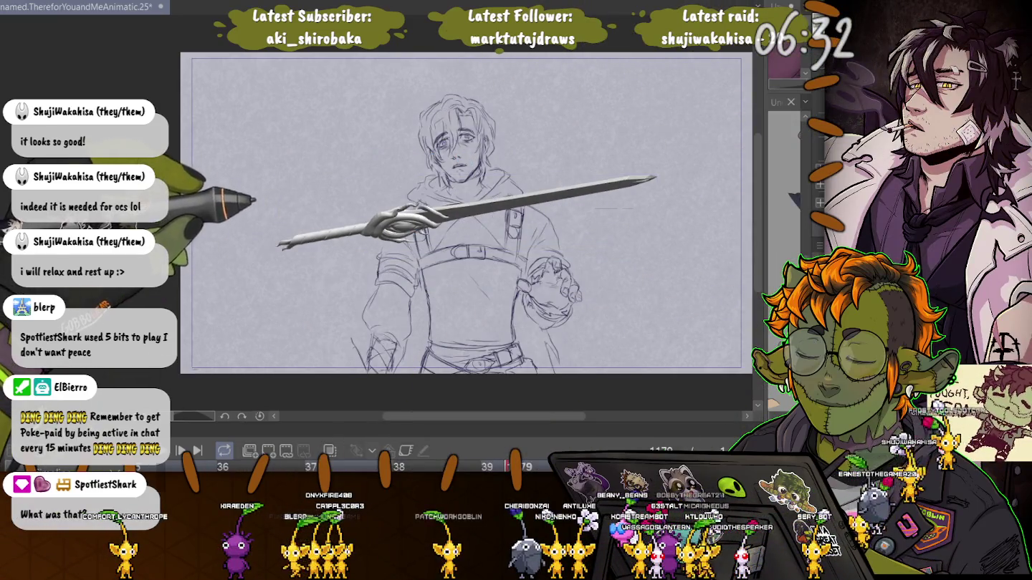
{"action": "left_click", "coordinate": [308, 231]}
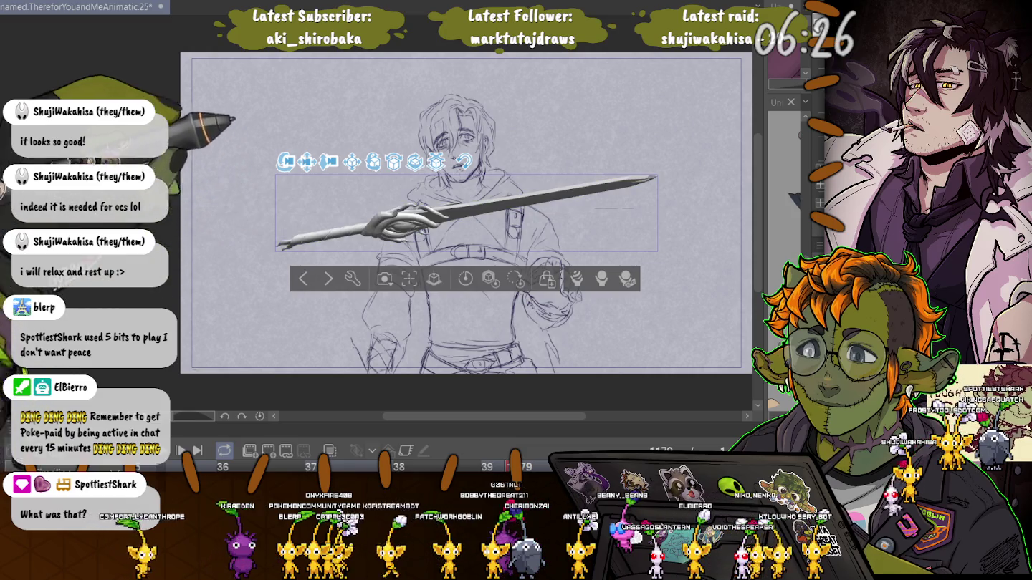
Try the sword upright, horizontal, then at a steep diagonal, and finally hide it.
{"action": "left_click_drag", "start_coordinate": [401, 215], "coordinate": [430, 143]}
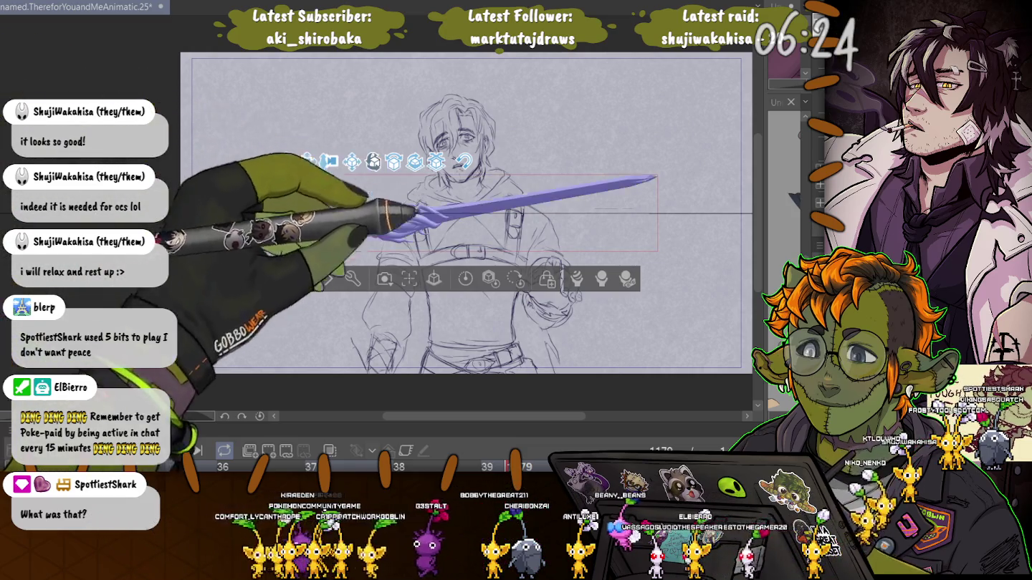
{"action": "left_click_drag", "start_coordinate": [352, 147], "coordinate": [259, 188]}
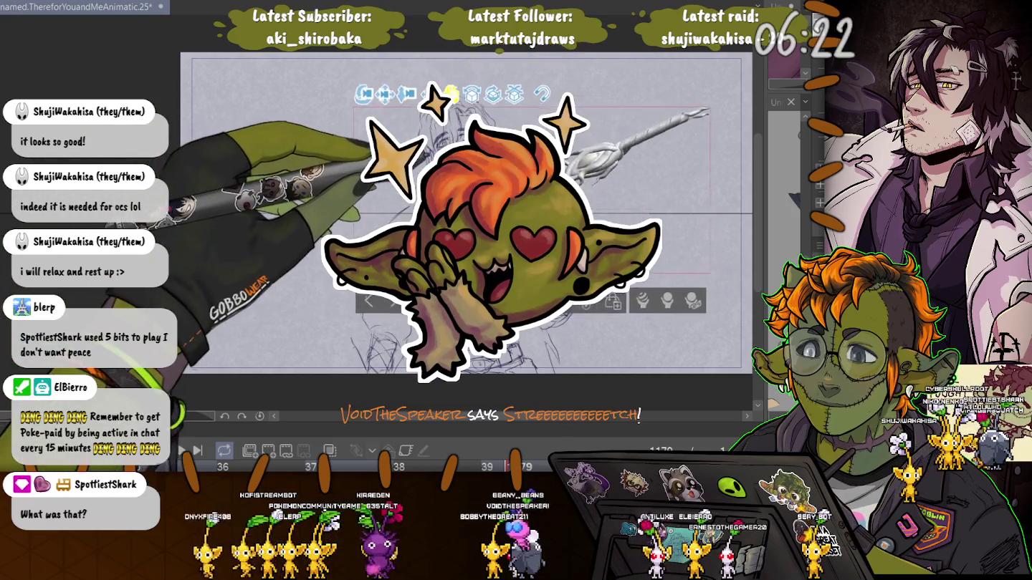
{"action": "left_click_drag", "start_coordinate": [416, 164], "coordinate": [541, 152]}
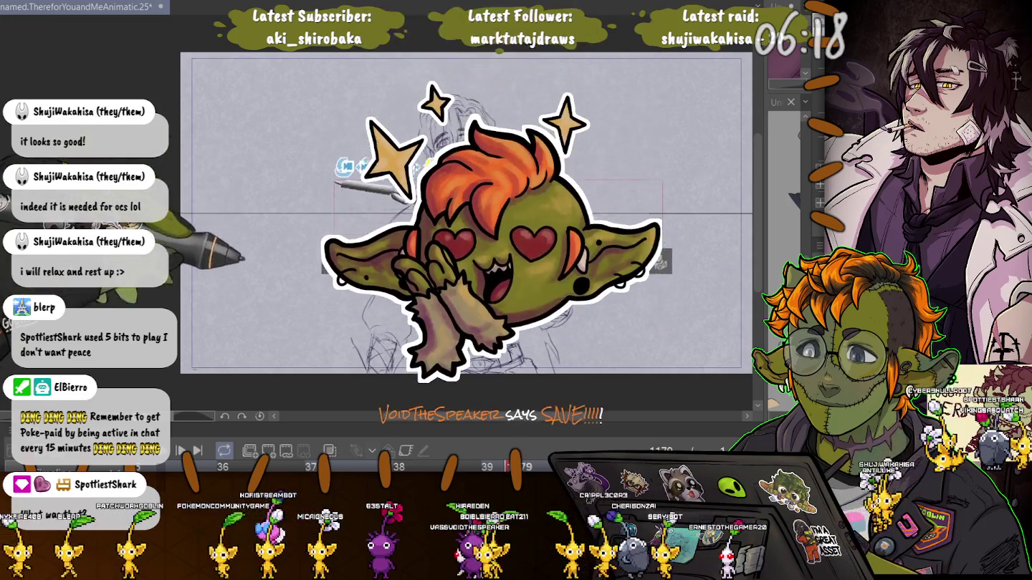
{"action": "mouse_move", "coordinate": [541, 152]}
{"action": "left_mouse_down"}
{"action": "mouse_move", "coordinate": [401, 86]}
{"action": "mouse_move", "coordinate": [429, 107]}
{"action": "left_mouse_up"}
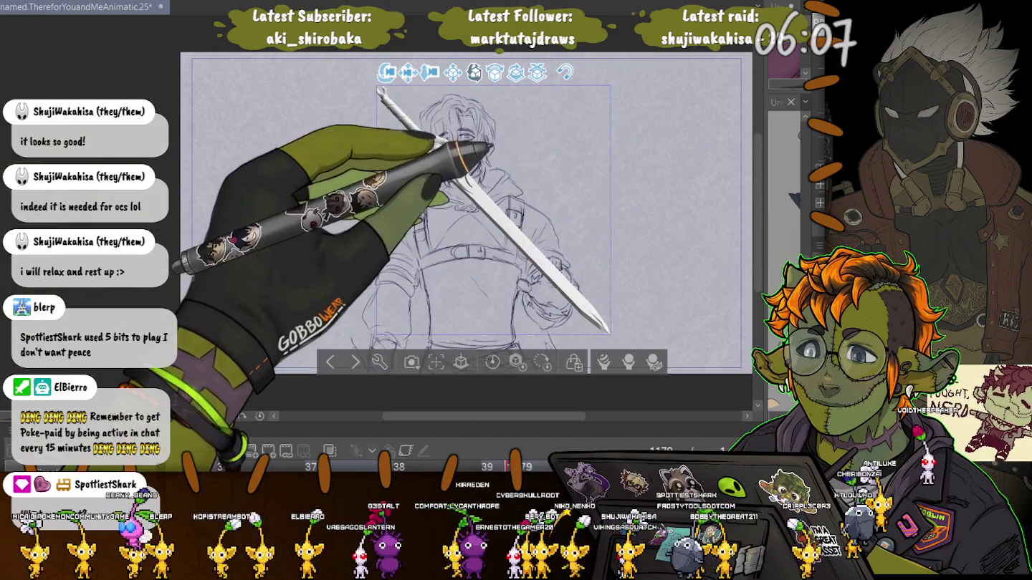
{"action": "key", "text": "Delete"}
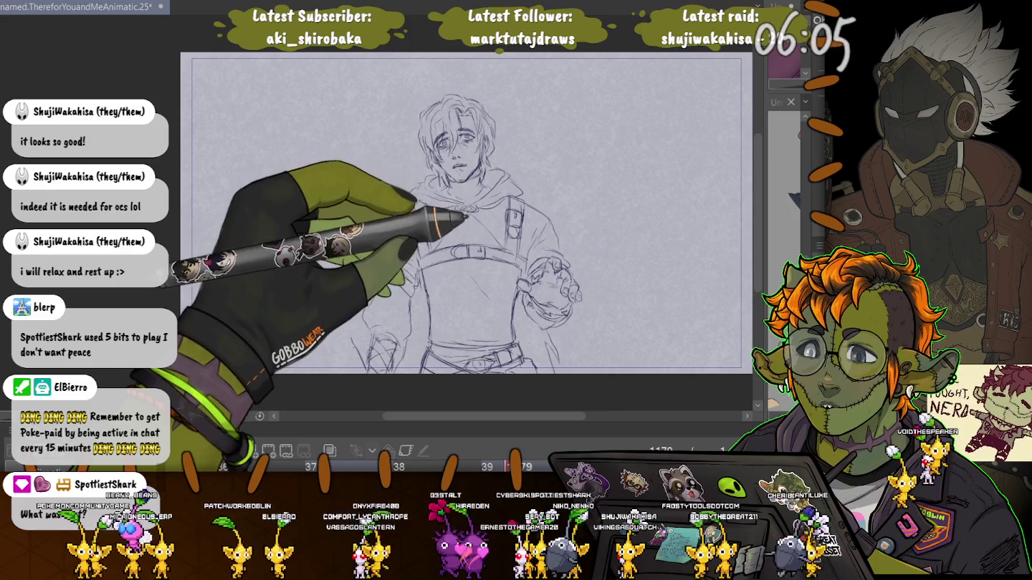
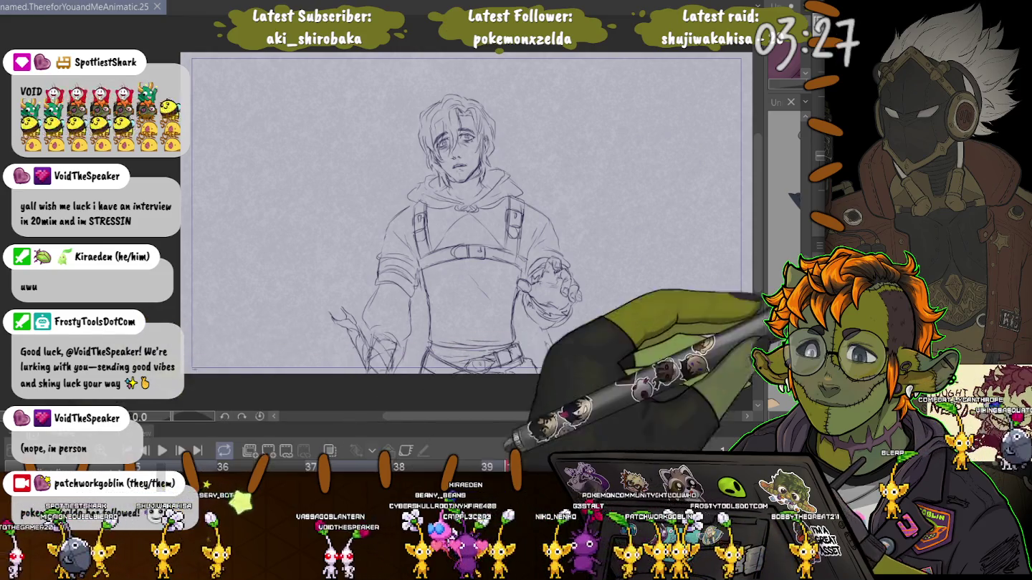
Move to the reaching-hands frame, restore the light background, and sketch the arm from the left.
{"action": "key", "text": "Right"}
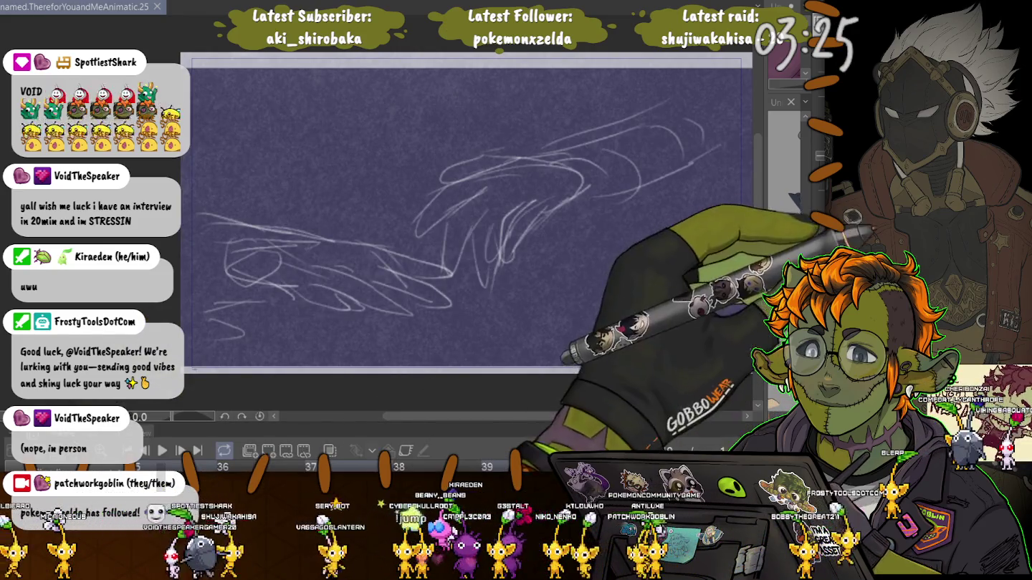
{"action": "key", "text": "Delete"}
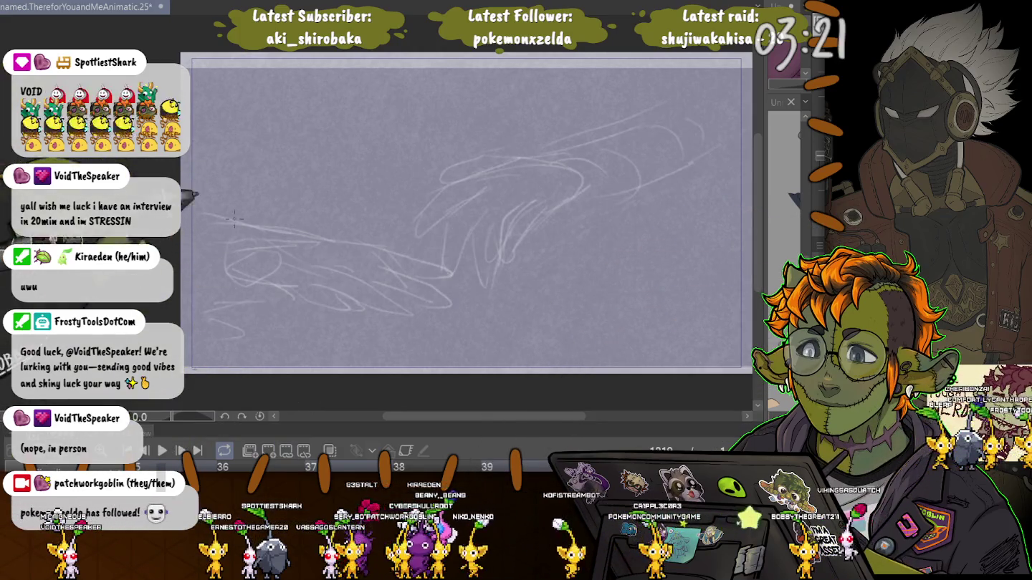
{"action": "left_click_drag", "start_coordinate": [204, 209], "coordinate": [284, 273]}
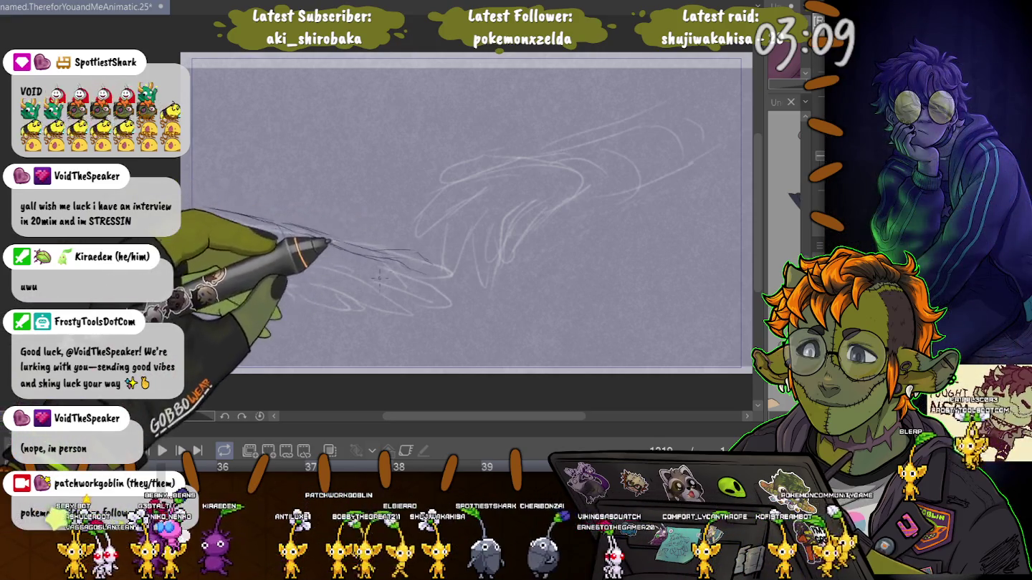
Rough in the hand with loose ovals and curves, add more arm strokes, then fade the sketch.
{"action": "left_click_drag", "start_coordinate": [379, 278], "coordinate": [392, 281]}
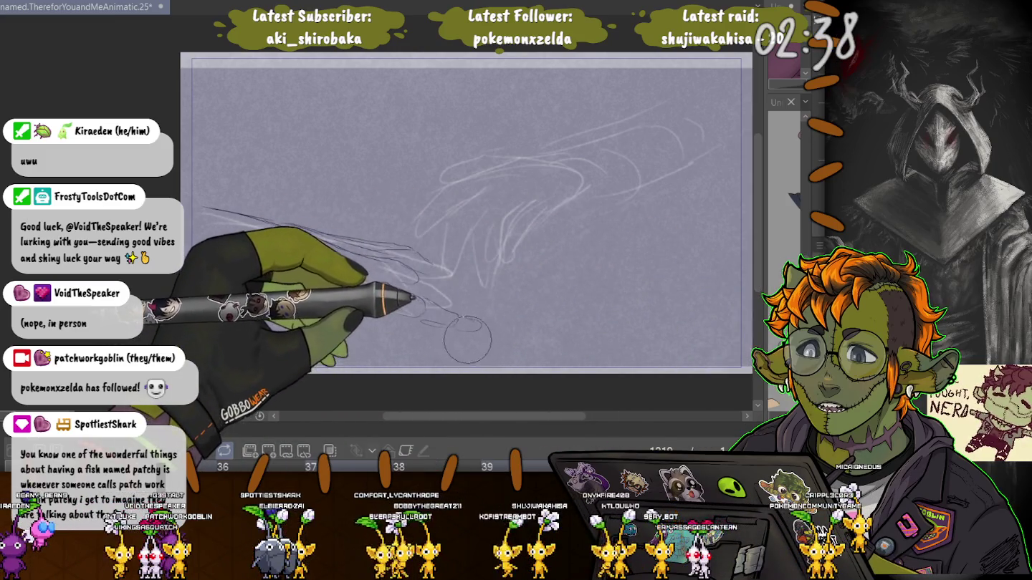
{"action": "left_click_drag", "start_coordinate": [461, 339], "coordinate": [443, 292]}
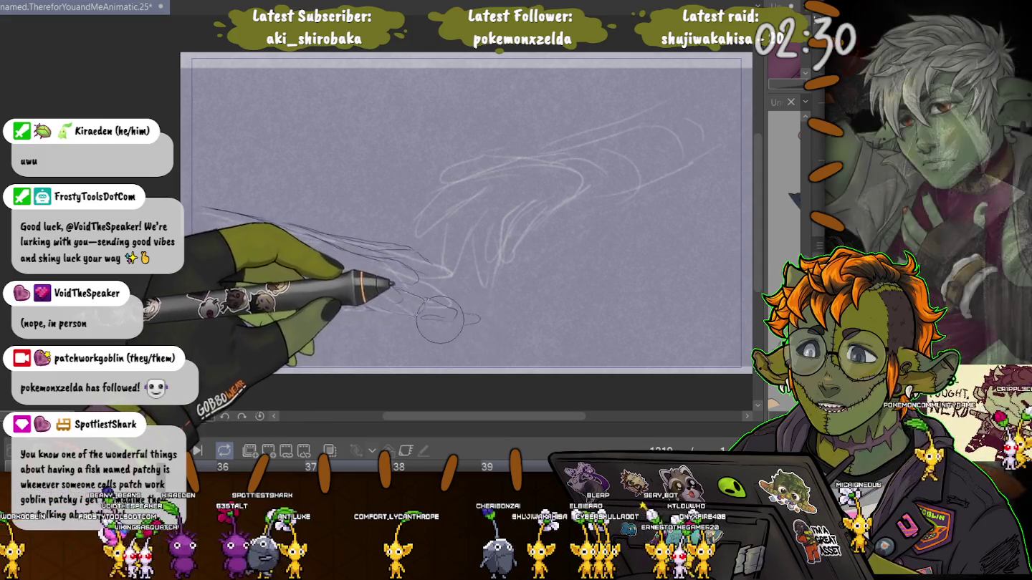
{"action": "left_click_drag", "start_coordinate": [229, 262], "coordinate": [290, 240]}
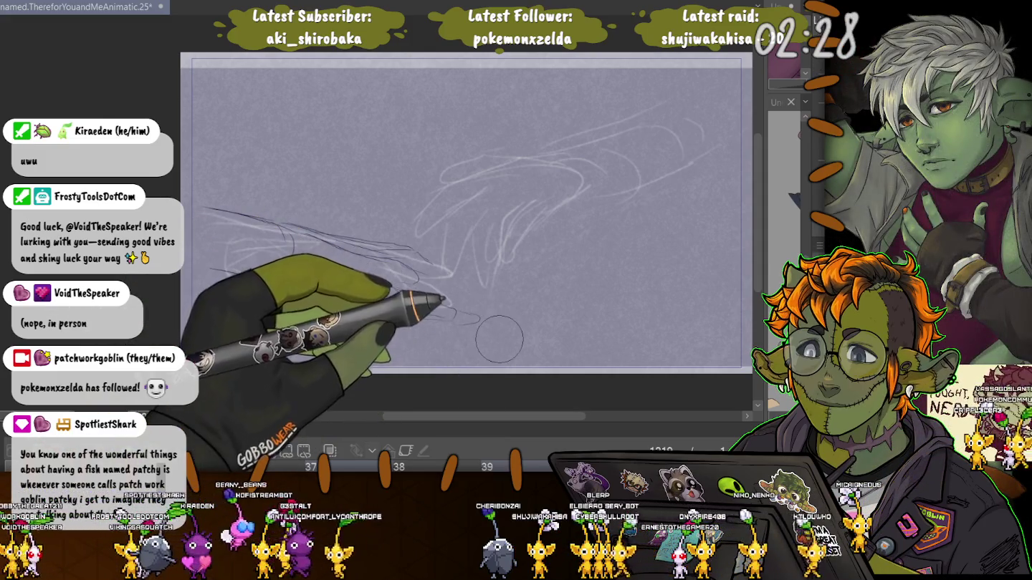
{"action": "key", "text": "ctrl+Right"}
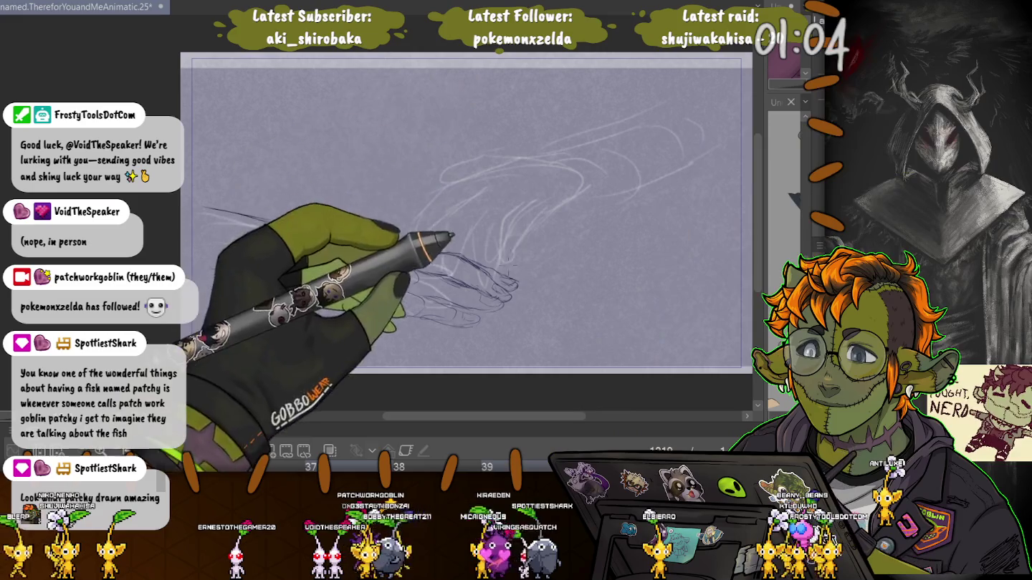
Lasso the fingertip strokes of the reaching hand.
{"action": "left_click_drag", "start_coordinate": [471, 251], "coordinate": [539, 294]}
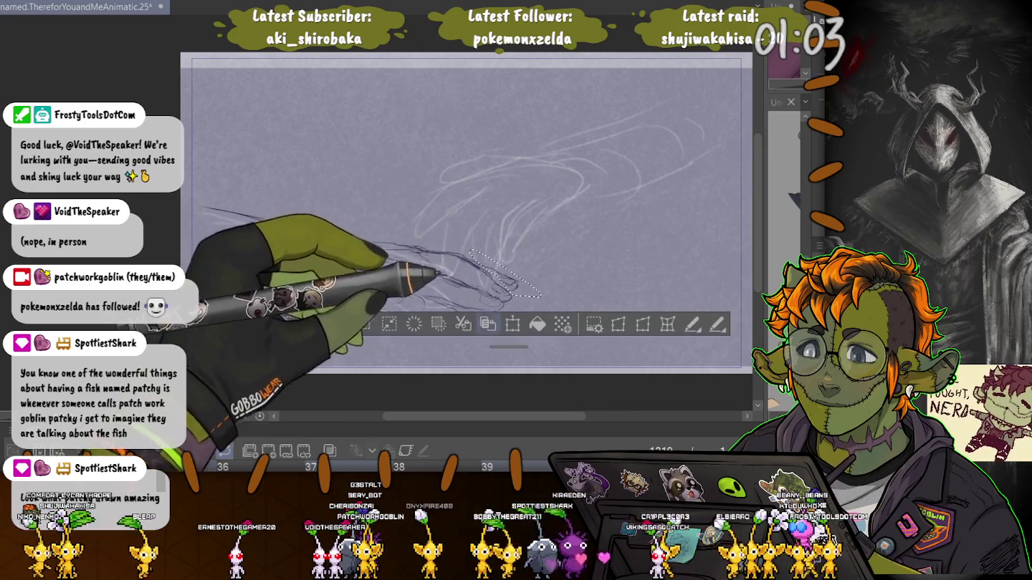
Nudge the lassoed fingertip strokes slightly right and down.
{"action": "key", "text": "ctrl+t"}
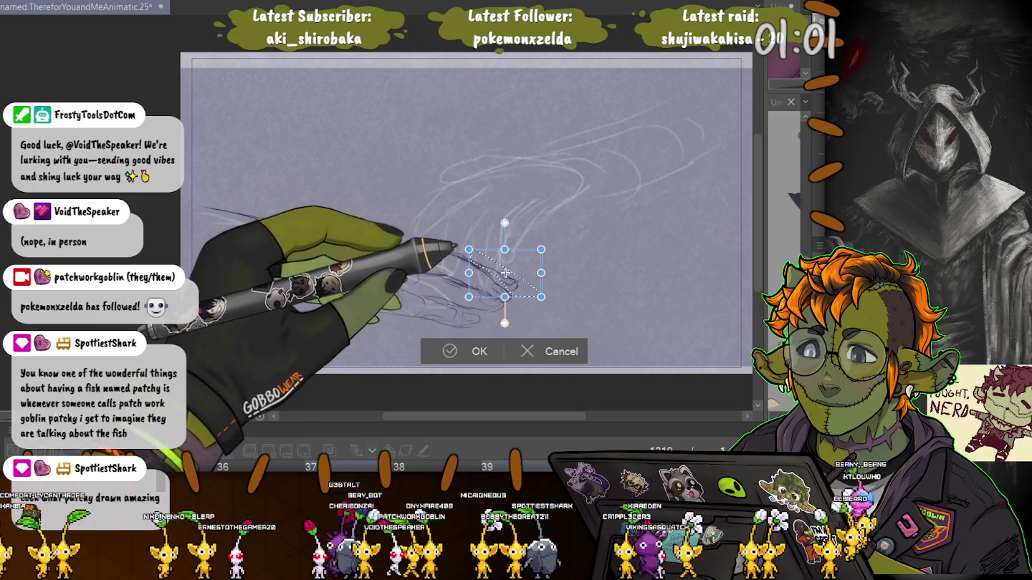
{"action": "left_click_drag", "start_coordinate": [511, 273], "coordinate": [513, 274]}
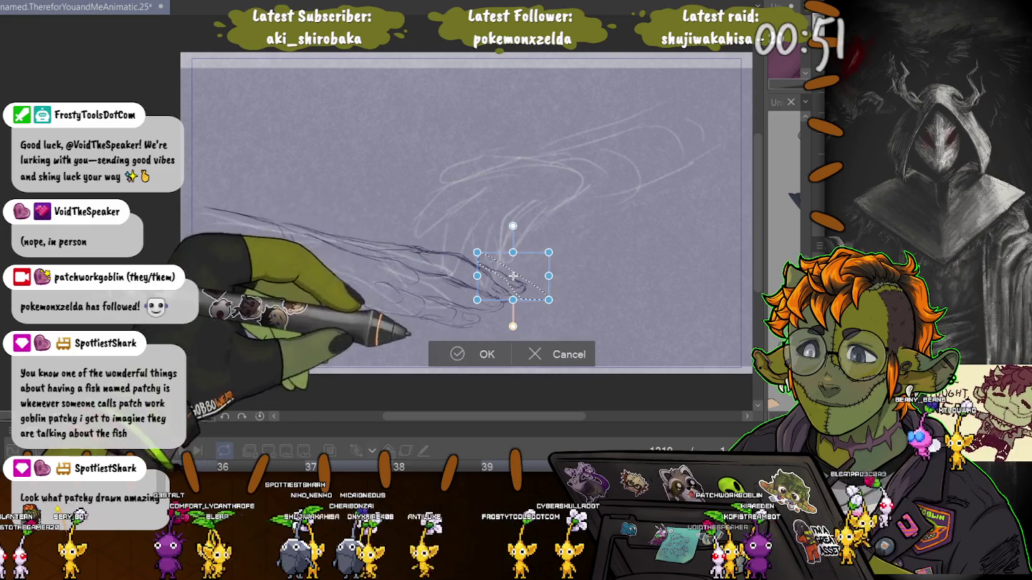
{"action": "key", "text": "Return"}
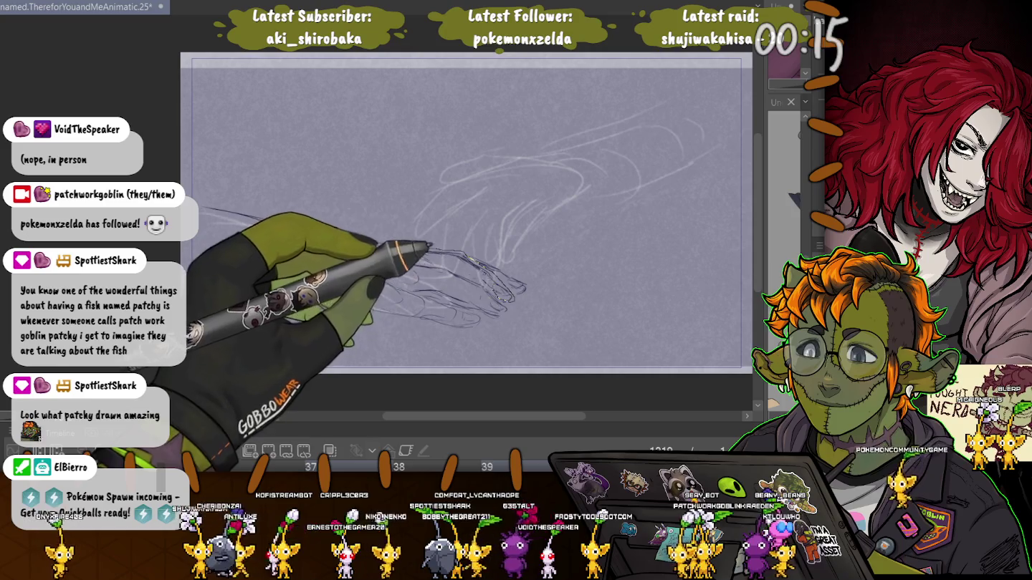
Lasso the hand's finger linework, transform it, and deselect.
{"action": "left_click_drag", "start_coordinate": [412, 251], "coordinate": [430, 260]}
{"action": "key", "text": "ctrl+t"}
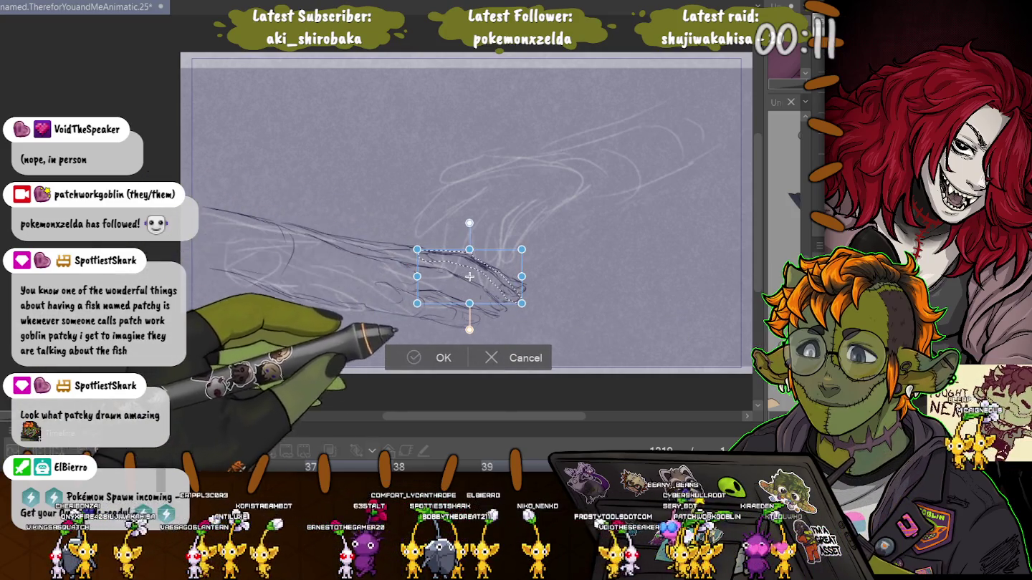
{"action": "key", "text": "Return"}
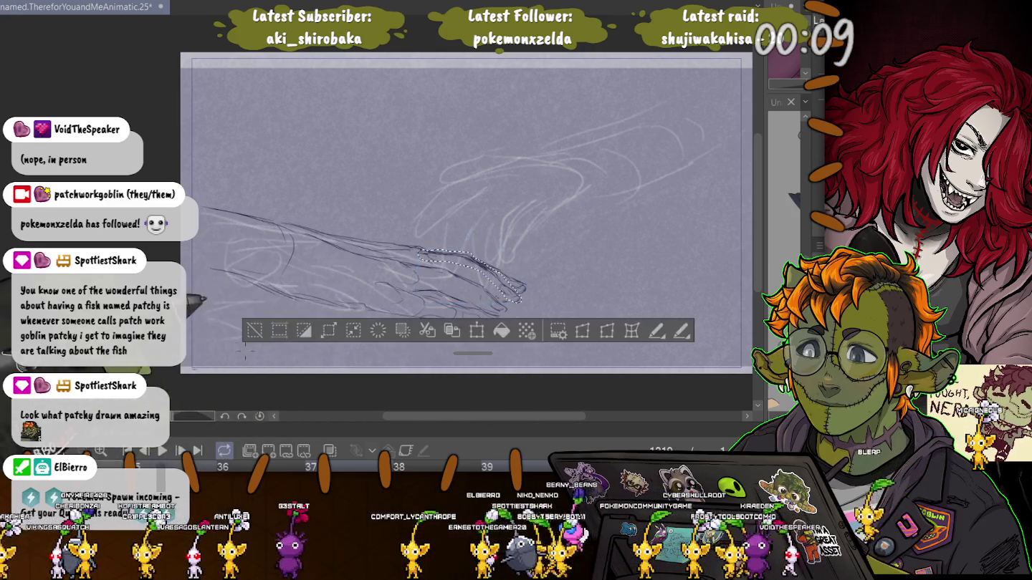
{"action": "key", "text": "ctrl+d"}
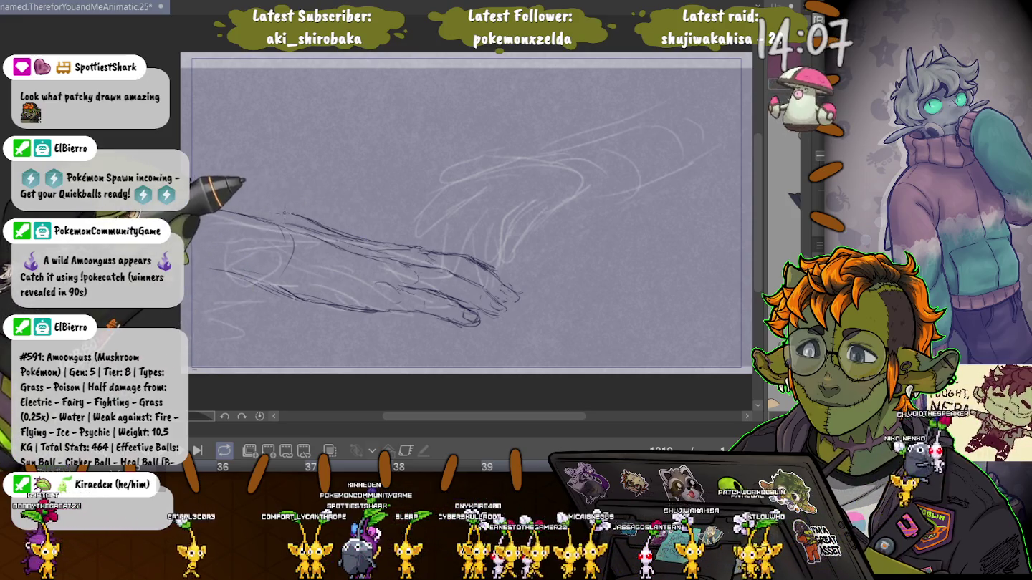
Extend the upper forearm edge left to the canvas edge and add a curved upper-hand line.
{"action": "left_click_drag", "start_coordinate": [316, 220], "coordinate": [229, 188]}
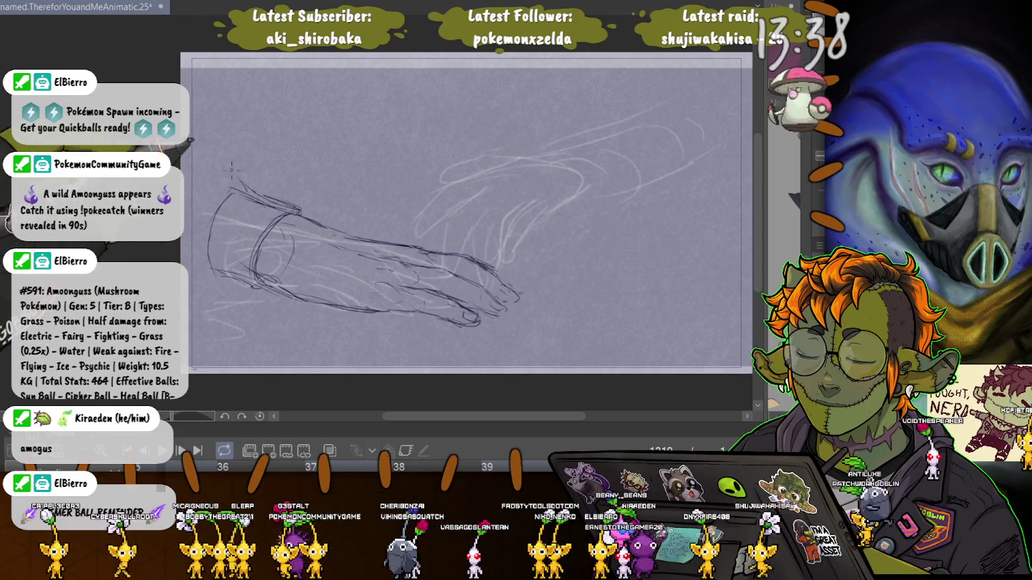
{"action": "left_click_drag", "start_coordinate": [219, 170], "coordinate": [183, 160]}
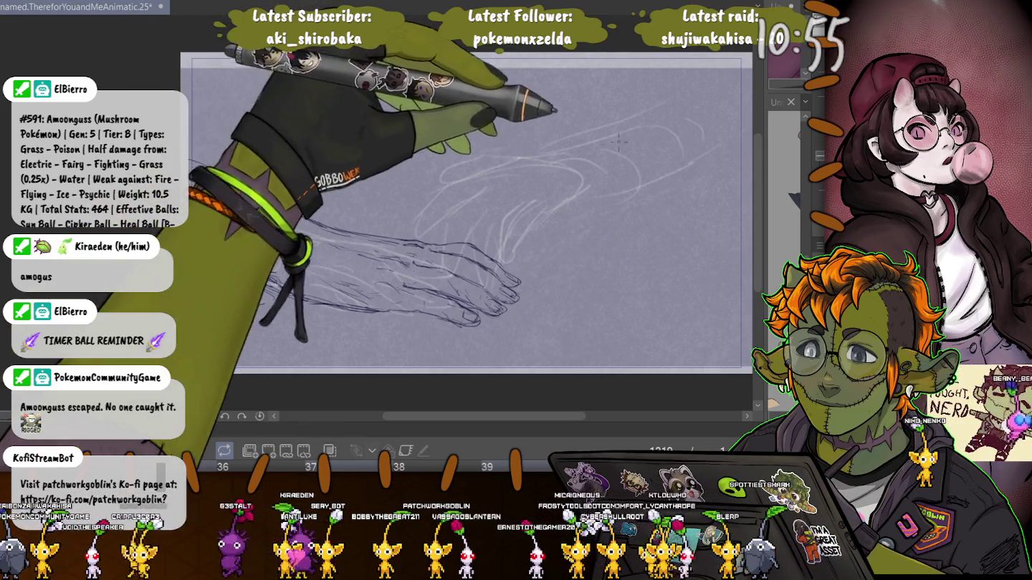
{"action": "mouse_move", "coordinate": [607, 165]}
{"action": "left_mouse_down"}
{"action": "mouse_move", "coordinate": [543, 149]}
{"action": "mouse_move", "coordinate": [609, 168]}
{"action": "mouse_move", "coordinate": [536, 239]}
{"action": "left_mouse_up"}
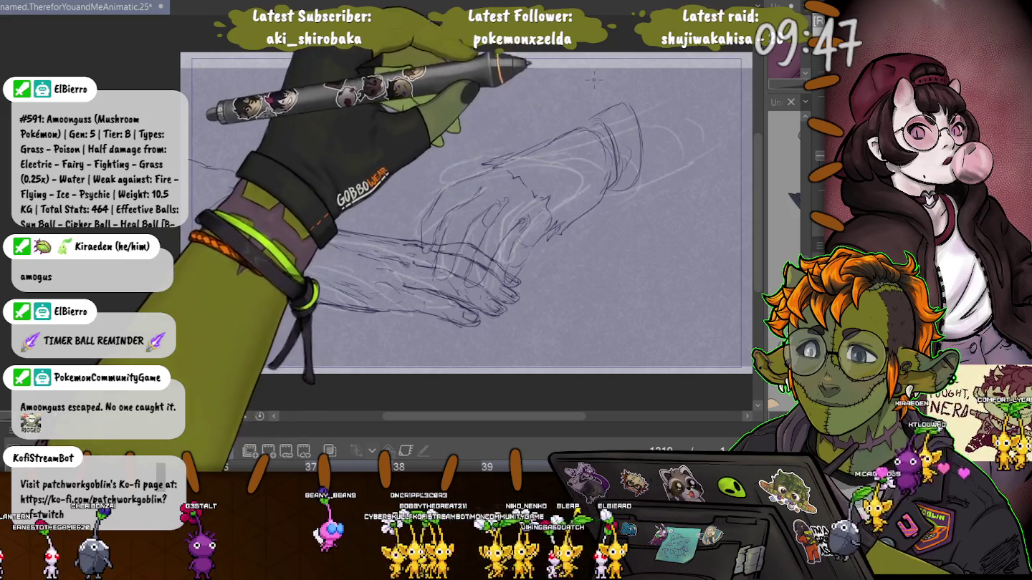
Draw a forearm line extending up from the upper hand's wrist.
{"action": "mouse_move", "coordinate": [640, 175]}
{"action": "left_mouse_down"}
{"action": "mouse_move", "coordinate": [724, 143]}
{"action": "mouse_move", "coordinate": [667, 161]}
{"action": "left_mouse_up"}
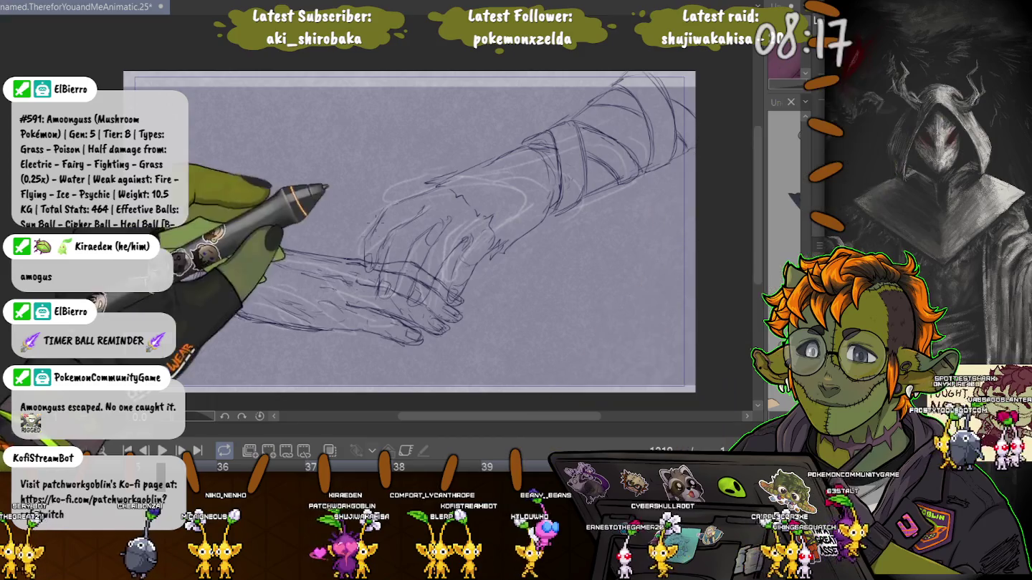
Lasso the overlapping fingers where the two hands meet.
{"action": "mouse_move", "coordinate": [365, 248]}
{"action": "left_mouse_down"}
{"action": "mouse_move", "coordinate": [387, 297]}
{"action": "mouse_move", "coordinate": [463, 305]}
{"action": "left_mouse_up"}
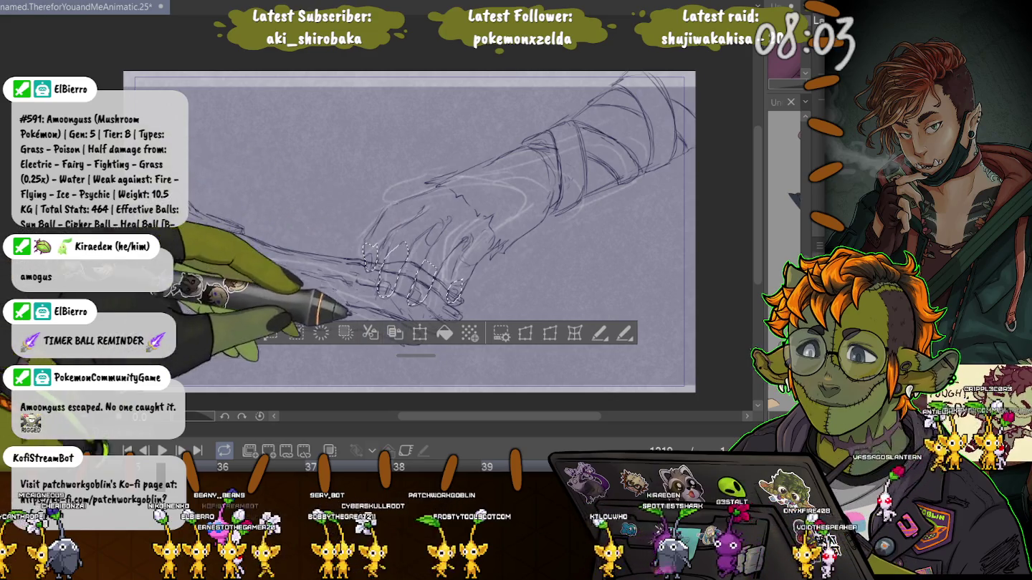
Invert and clear the finger selection, undo to restore it, then deselect.
{"action": "left_click", "coordinate": [247, 334]}
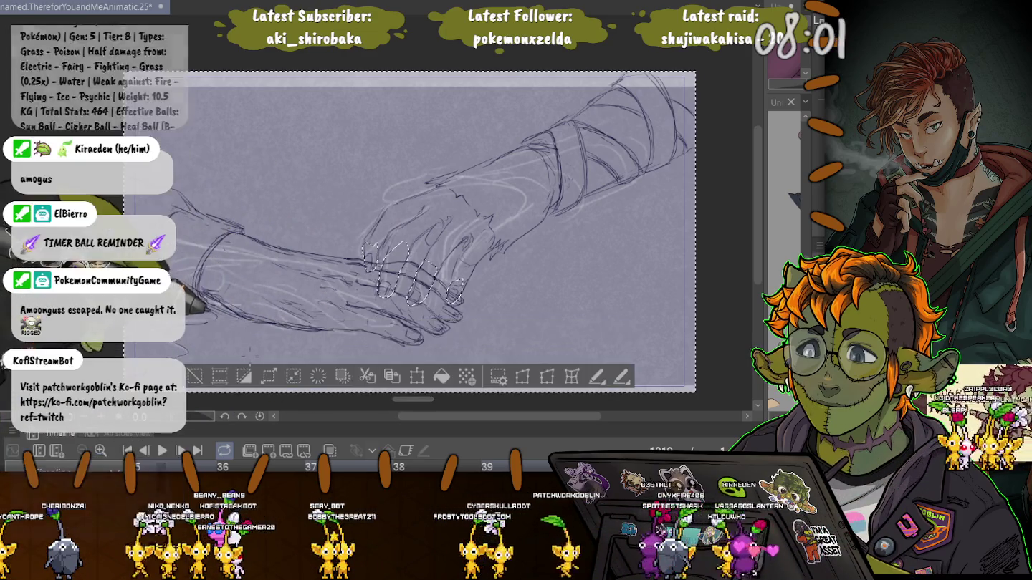
{"action": "key", "text": "ctrl+d"}
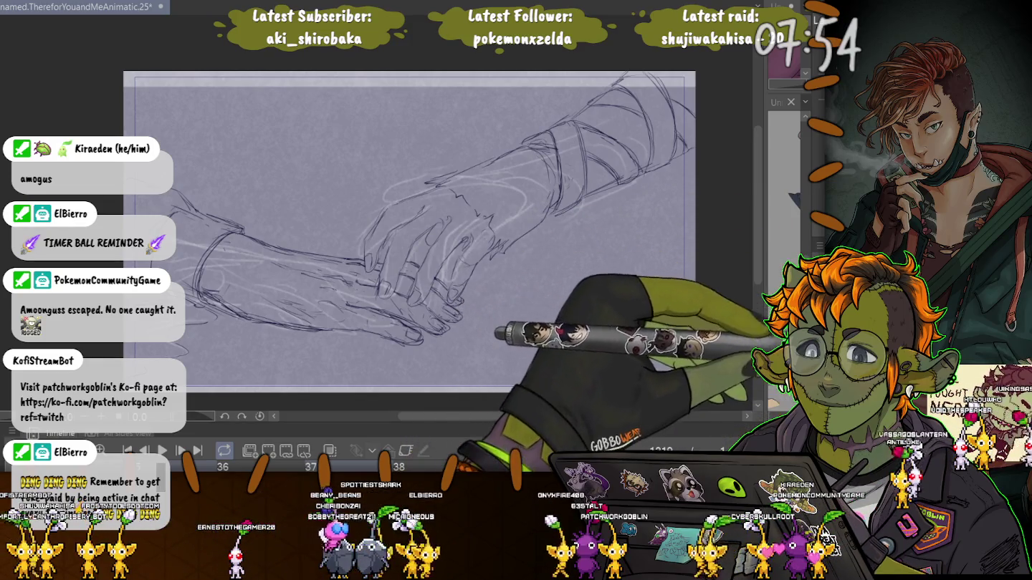
{"action": "key", "text": "ctrl+z"}
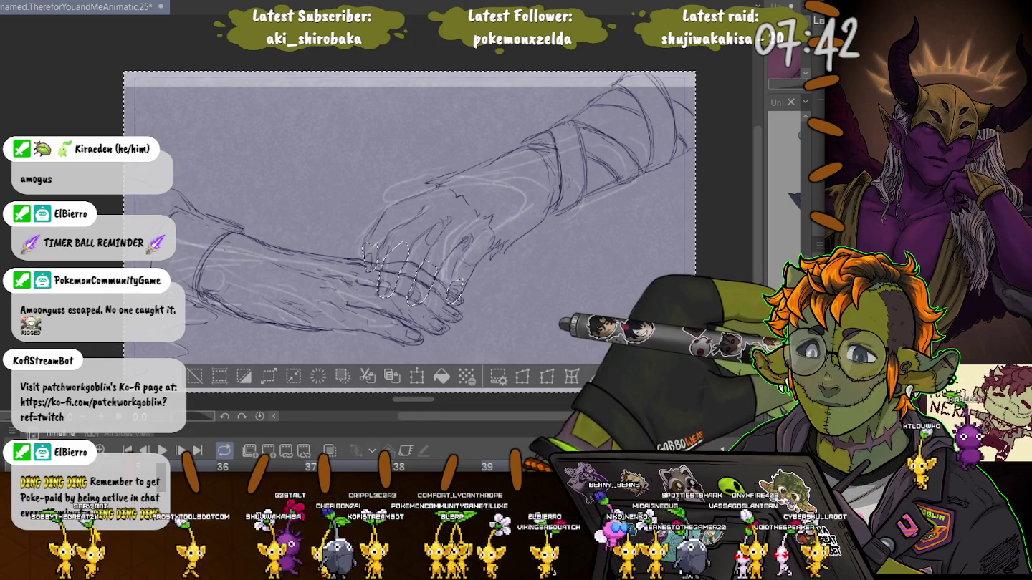
{"action": "key", "text": "ctrl+d"}
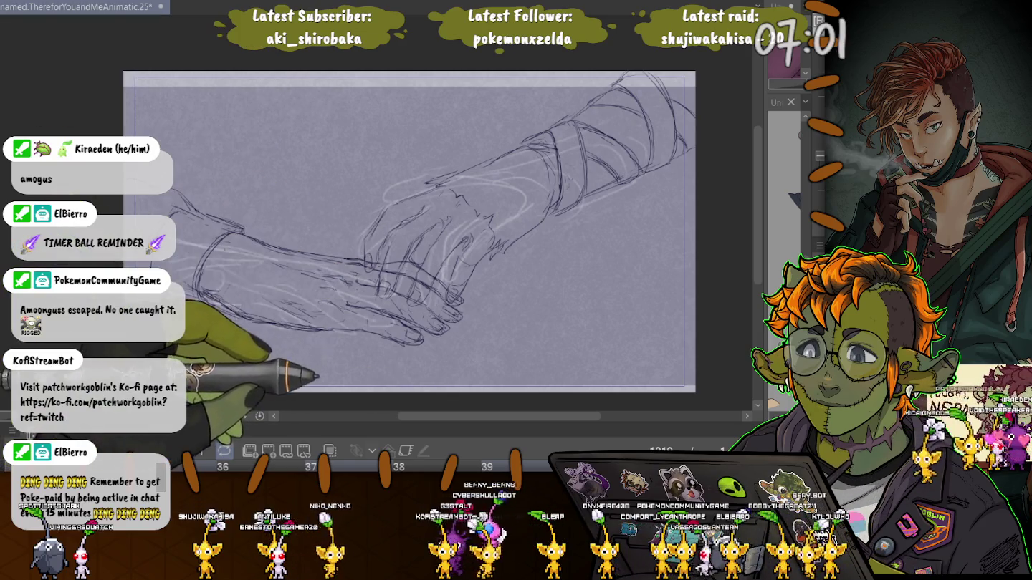
Enlarge the timeline, jump between frames 1269 and 1219, and step to the next drawn frame.
{"action": "left_click_drag", "start_coordinate": [430, 430], "coordinate": [430, 283]}
{"action": "left_click", "coordinate": [771, 333]}
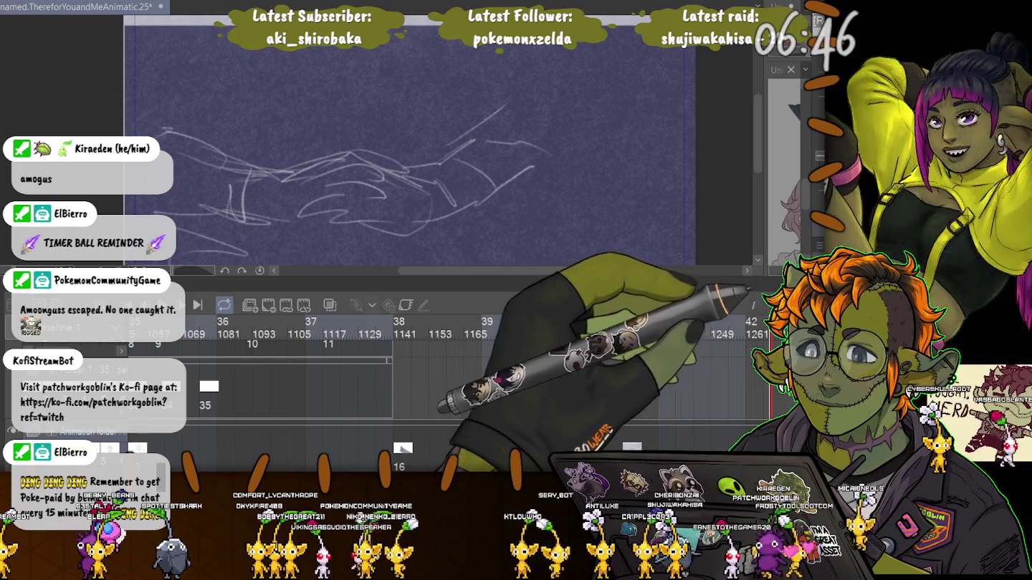
{"action": "key", "text": "ctrl+Right"}
{"action": "left_click", "coordinate": [623, 322]}
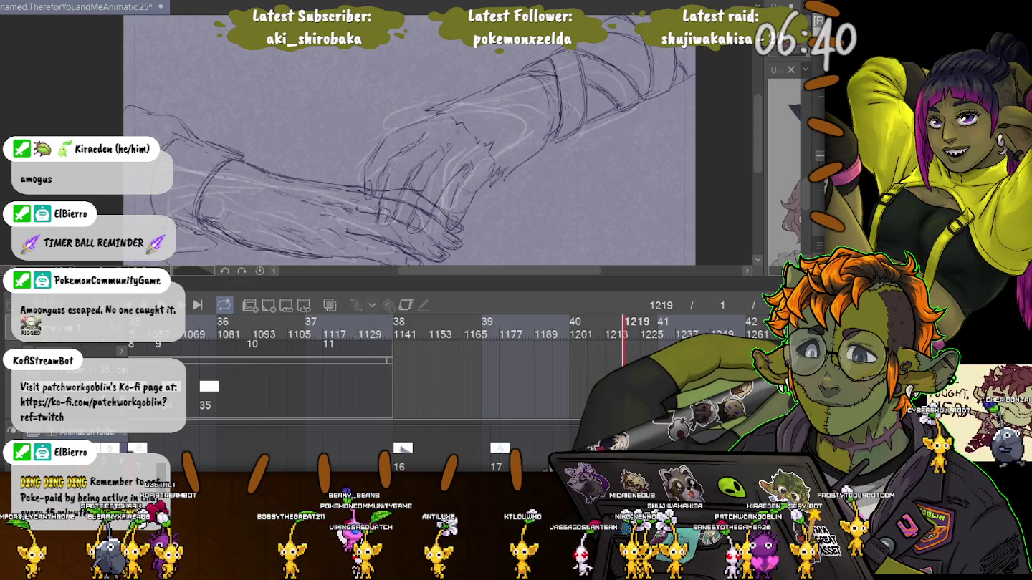
{"action": "key", "text": "ctrl+Right"}
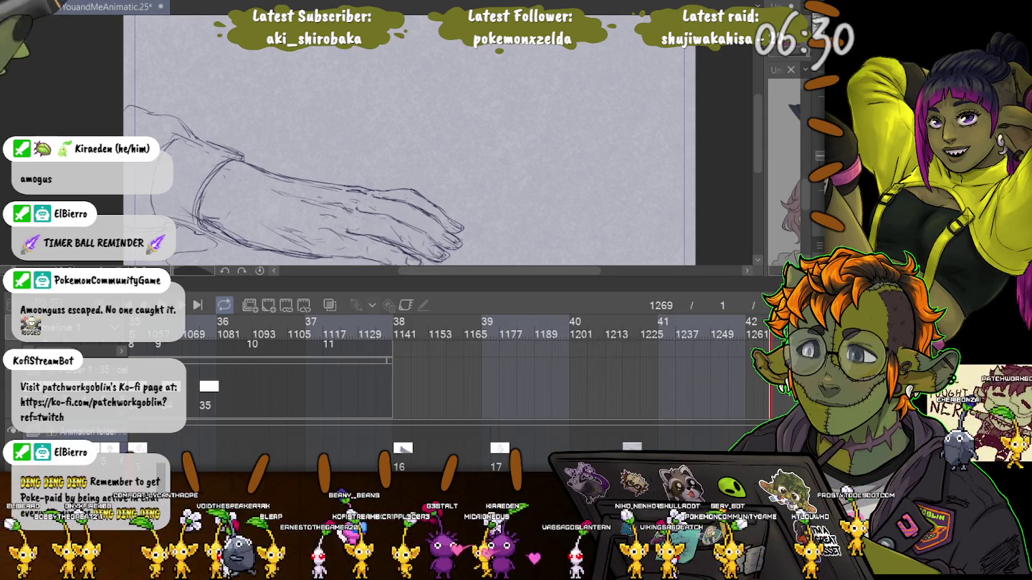
With onion skin on, ellipse-select the lower hand, rotate it counter-clockwise, shift it up, and deselect.
{"action": "key", "text": "o"}
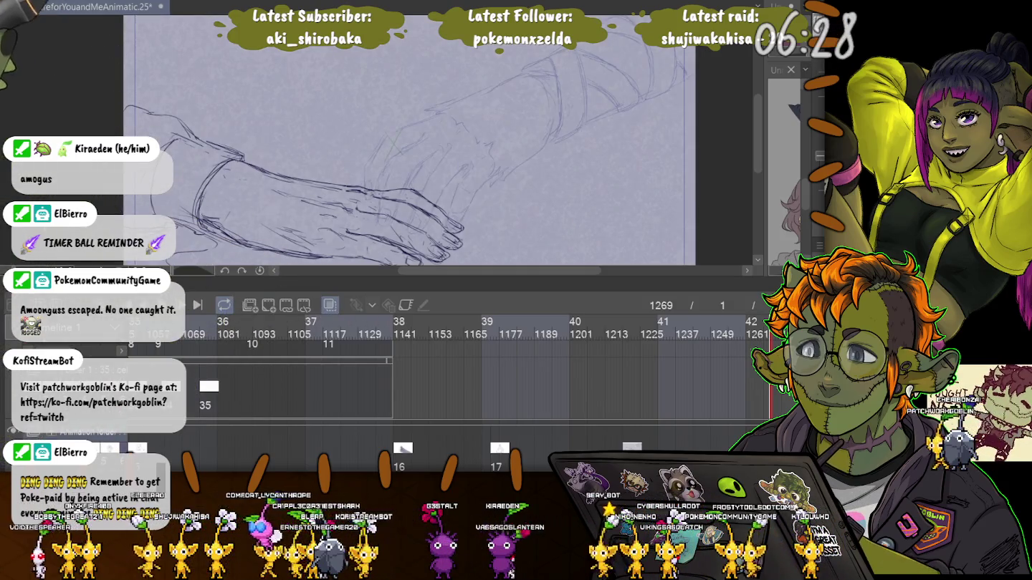
{"action": "mouse_move", "coordinate": [322, 215]}
{"action": "left_mouse_down"}
{"action": "mouse_move", "coordinate": [337, 151]}
{"action": "mouse_move", "coordinate": [327, 185]}
{"action": "left_mouse_up"}
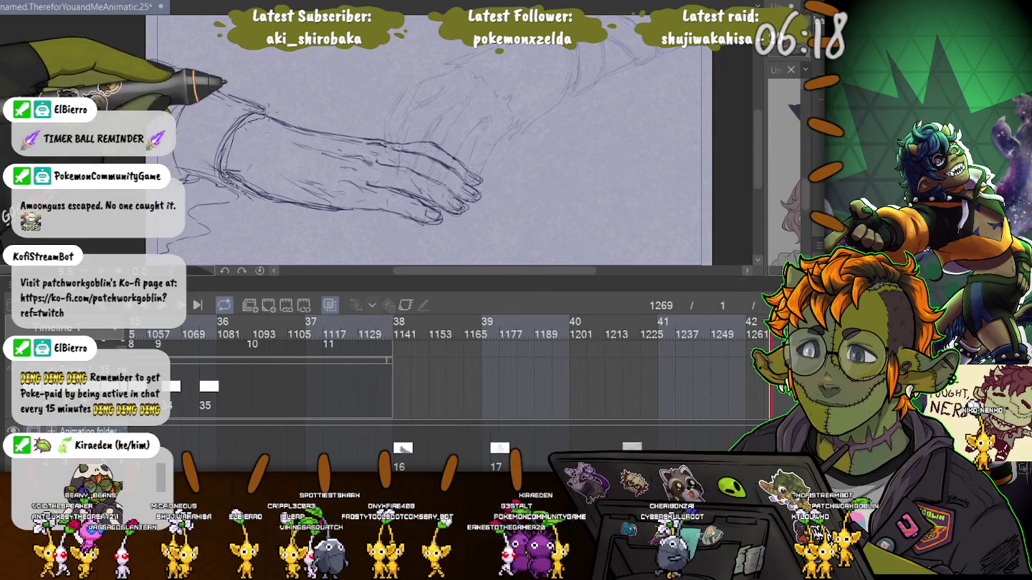
{"action": "left_click_drag", "start_coordinate": [219, 101], "coordinate": [510, 249]}
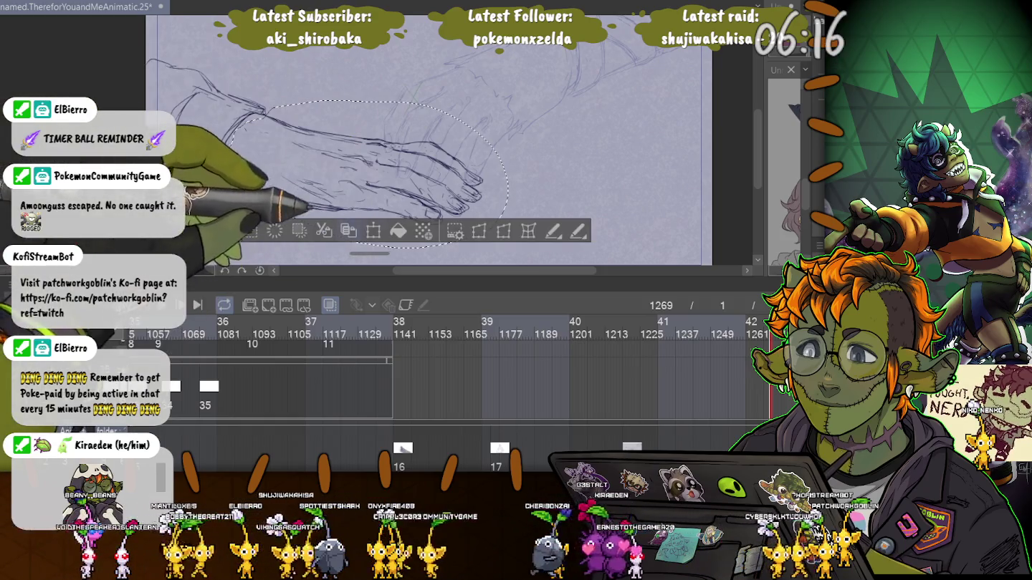
{"action": "key", "text": "ctrl+t"}
{"action": "left_click_drag", "start_coordinate": [365, 174], "coordinate": [366, 150]}
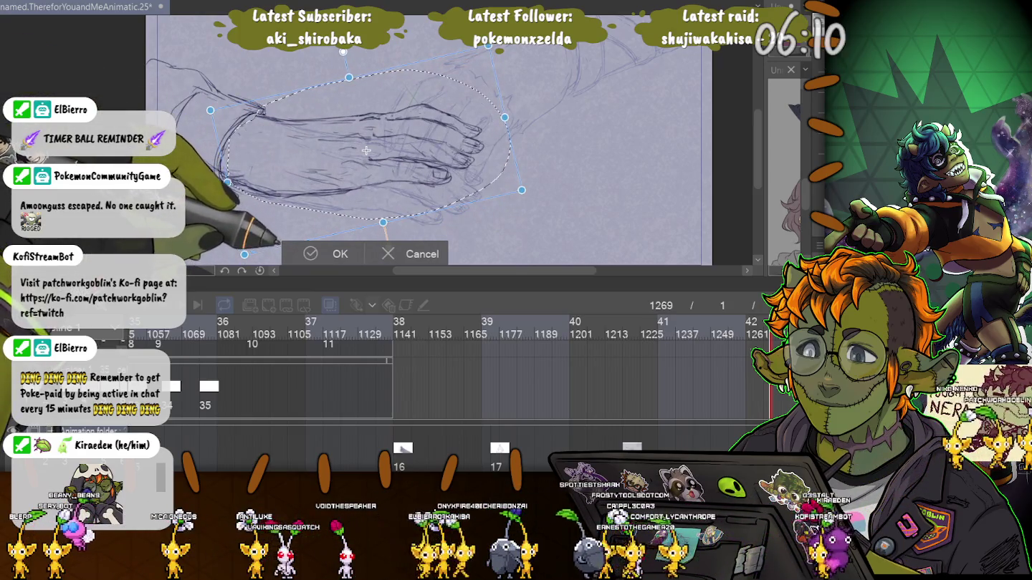
{"action": "left_click_drag", "start_coordinate": [366, 149], "coordinate": [370, 149]}
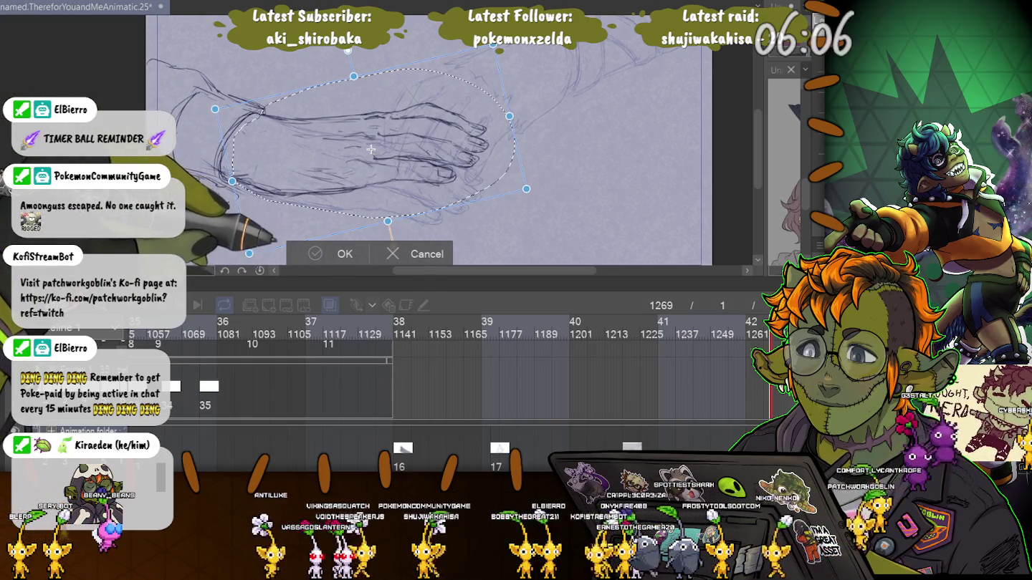
{"action": "key", "text": "Return"}
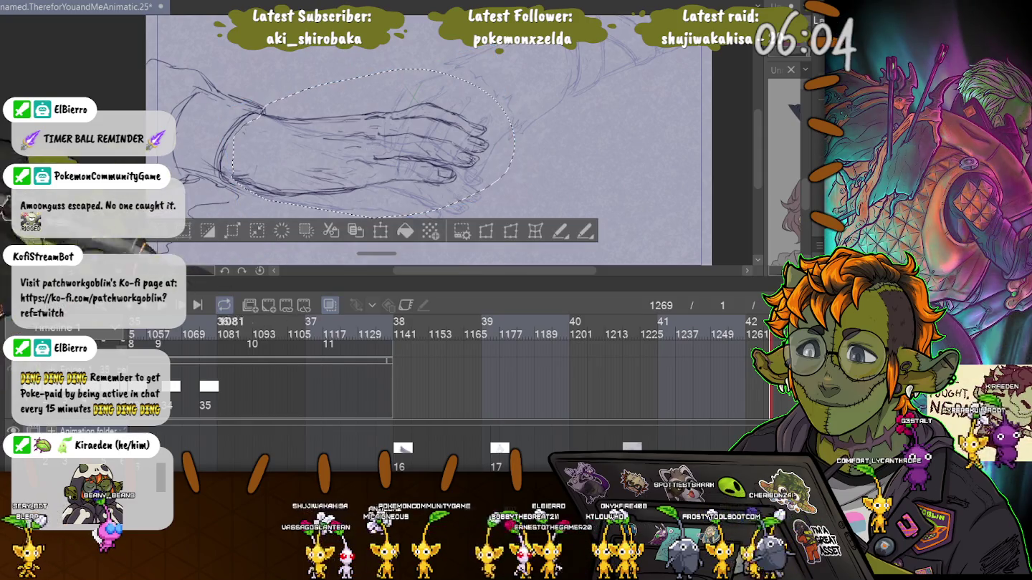
{"action": "key", "text": "ctrl+d"}
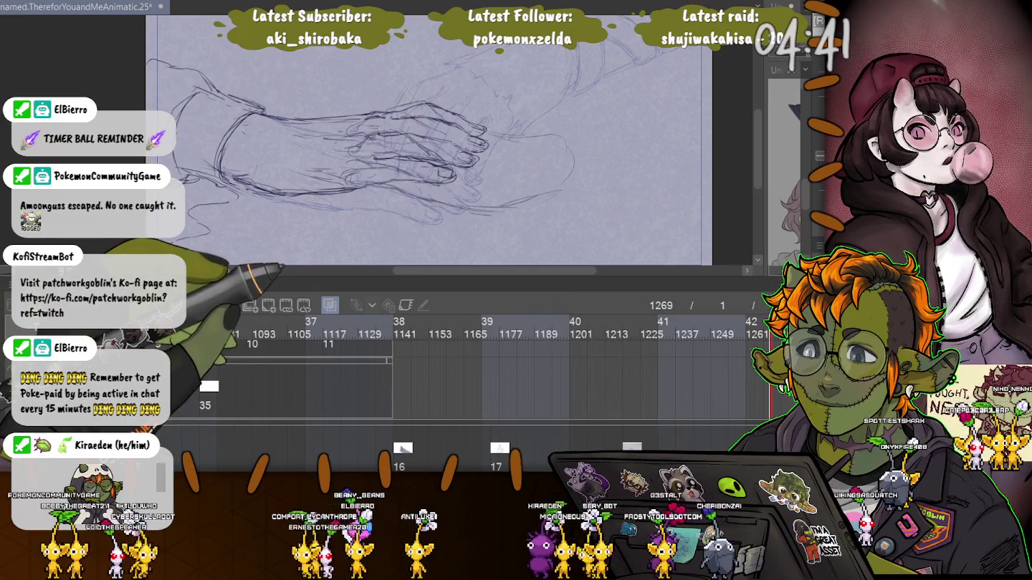
Hide the rough sketch lines on frame 1269.
{"action": "key", "text": "o"}
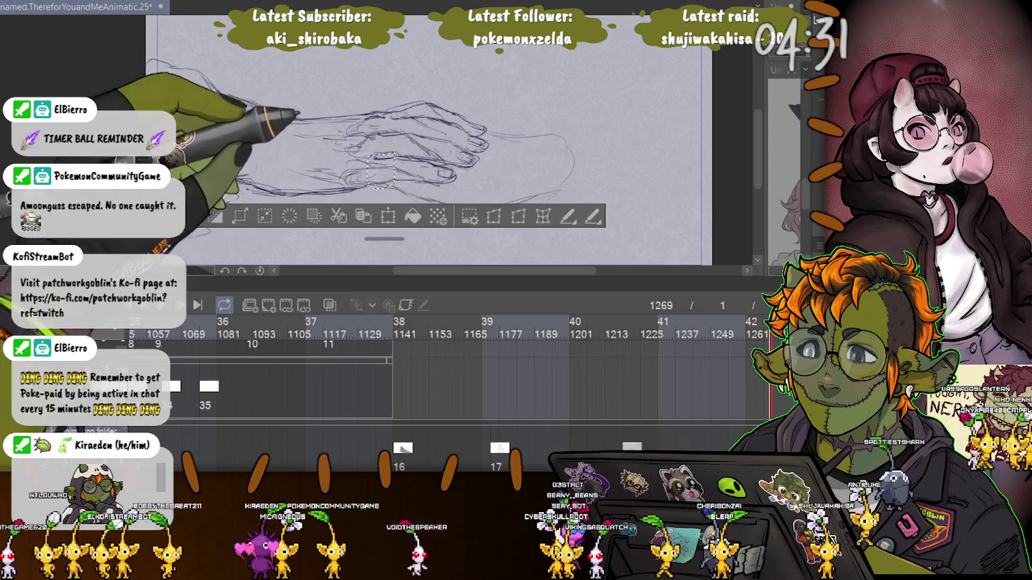
Transform a small part of the hand, moving the finger area slightly up-left.
{"action": "key", "text": "ctrl+t"}
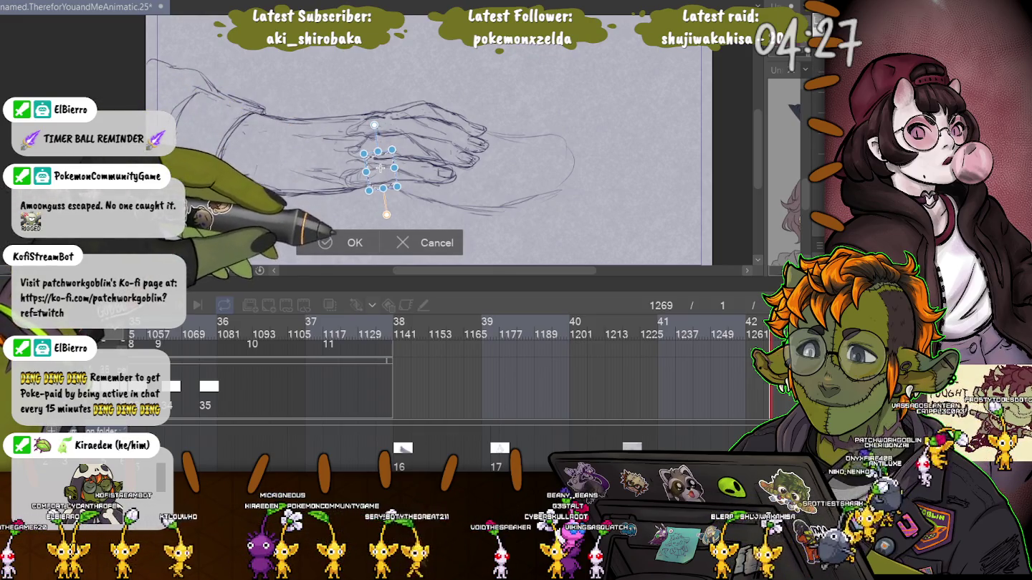
{"action": "left_click", "coordinate": [354, 242]}
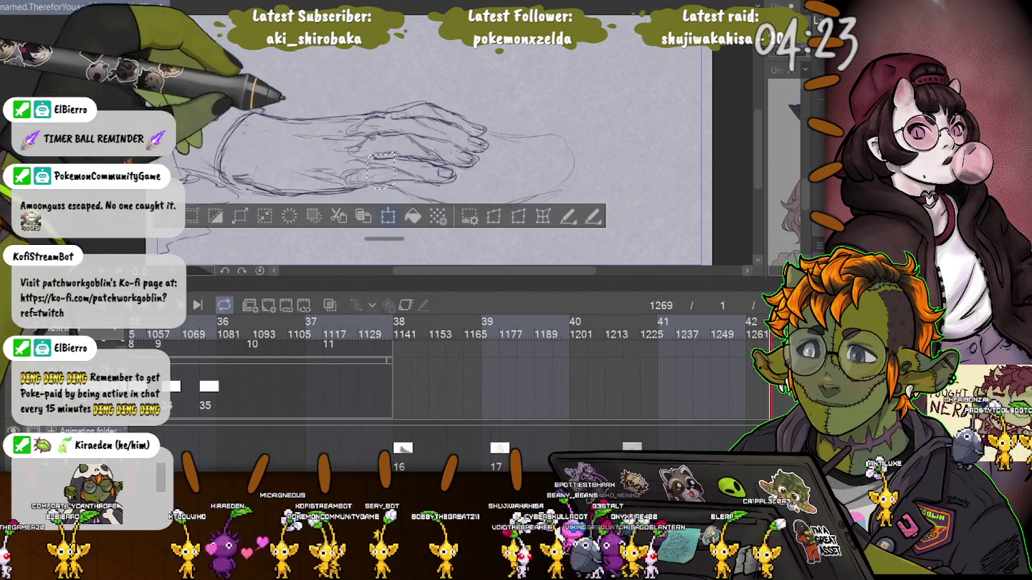
{"action": "key", "text": "ctrl+t"}
{"action": "left_click_drag", "start_coordinate": [380, 170], "coordinate": [379, 165]}
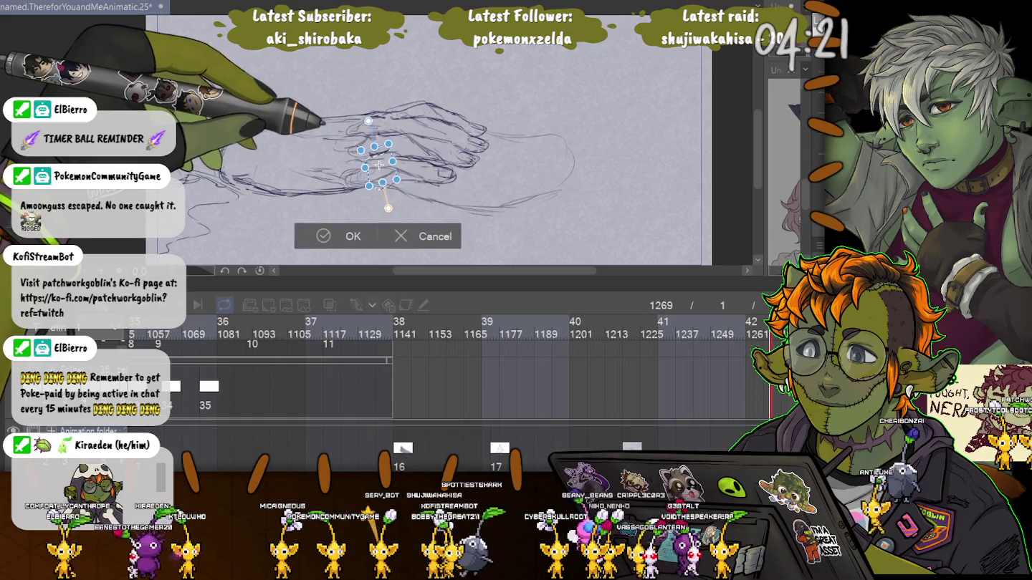
{"action": "key", "text": "Return"}
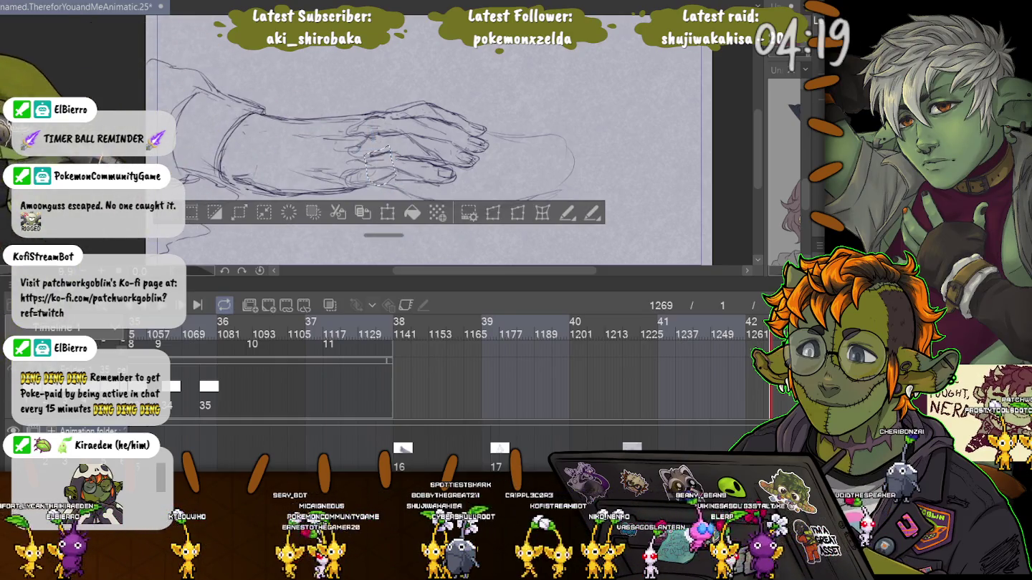
{"action": "key", "text": "ctrl+d"}
Select a small area of the fingers and shrink it slightly.
{"action": "left_click_drag", "start_coordinate": [391, 153], "coordinate": [426, 183]}
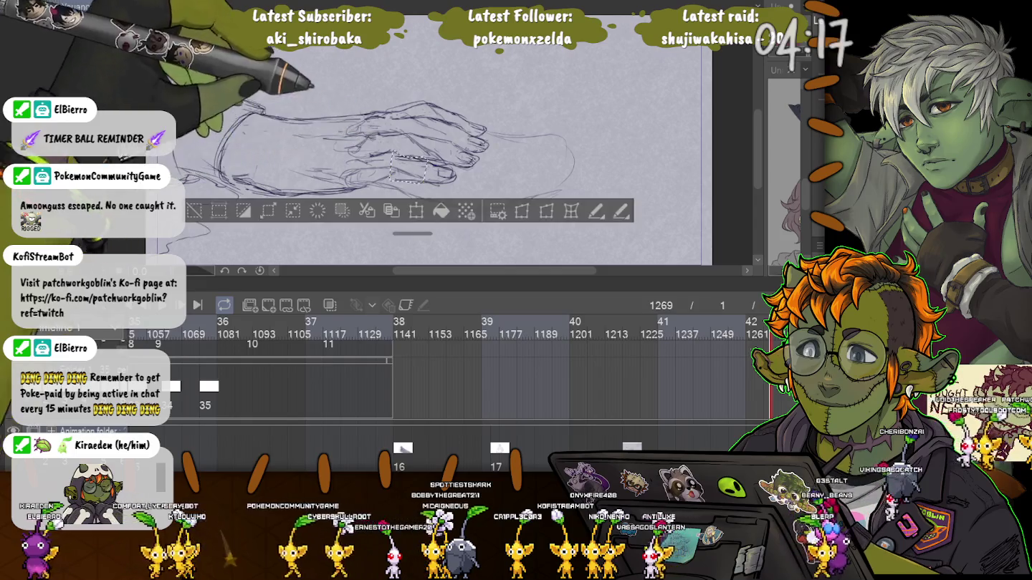
{"action": "left_click", "coordinate": [415, 210]}
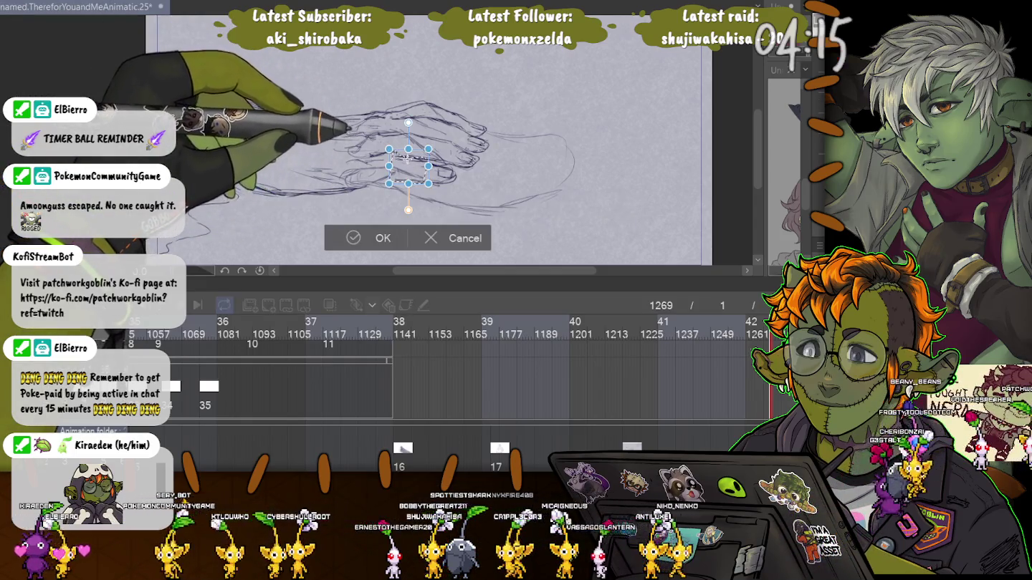
{"action": "left_click_drag", "start_coordinate": [389, 149], "coordinate": [393, 151]}
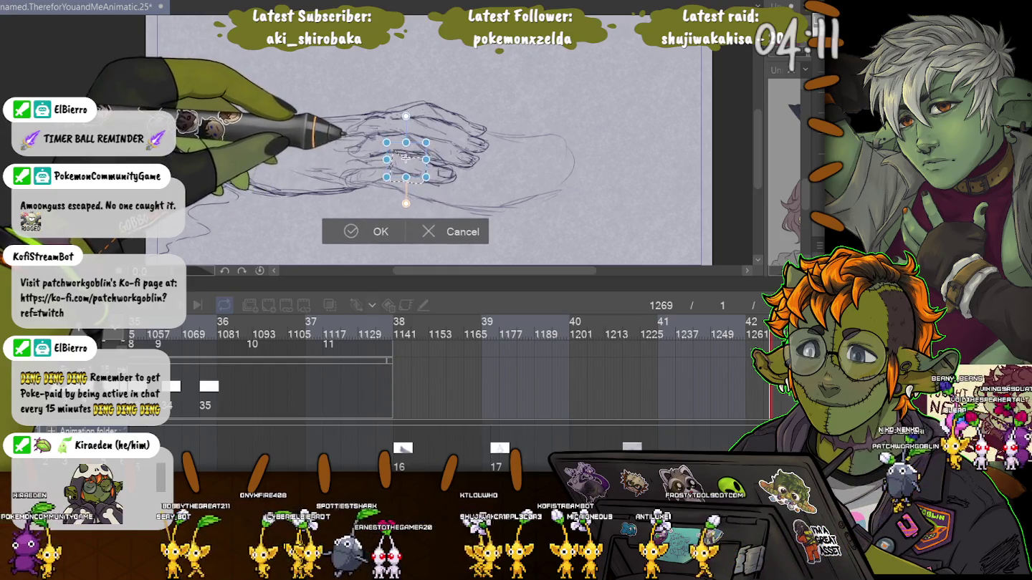
{"action": "key", "text": "Return"}
{"action": "key", "text": "ctrl+d"}
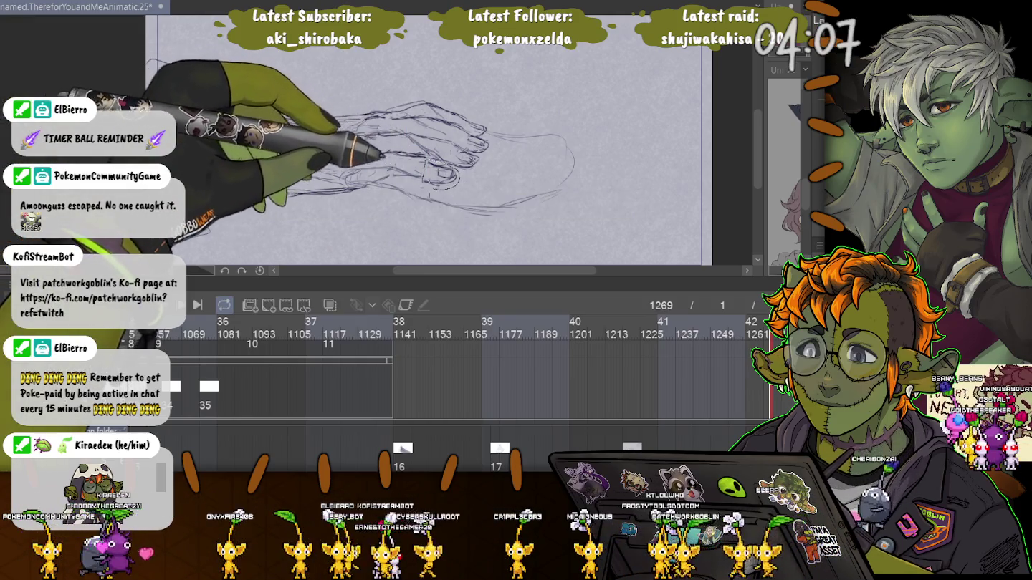
Select a small part of the hand lines and rotate and skew it.
{"action": "left_click_drag", "start_coordinate": [425, 164], "coordinate": [427, 185]}
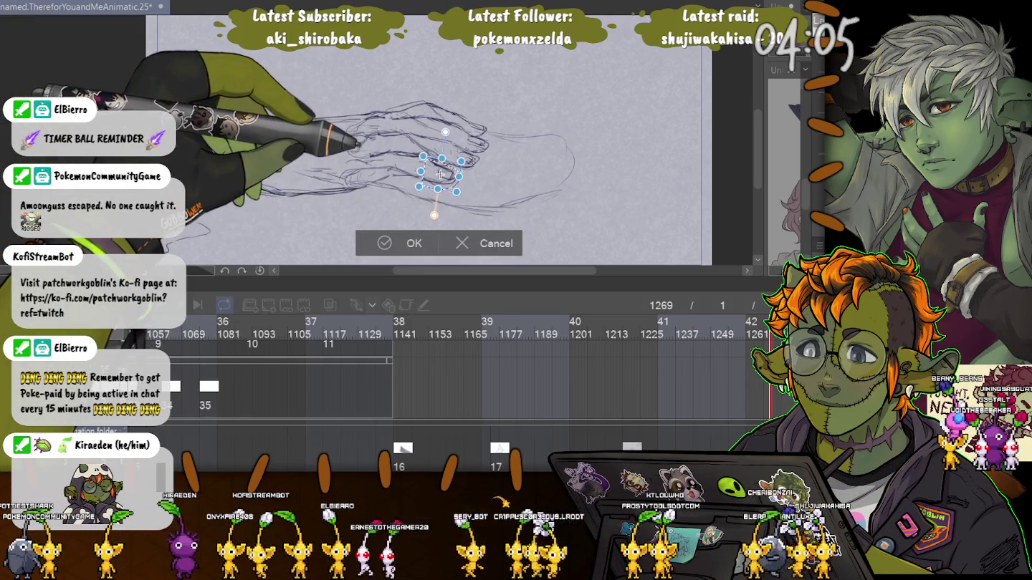
{"action": "left_click_drag", "start_coordinate": [439, 173], "coordinate": [436, 171]}
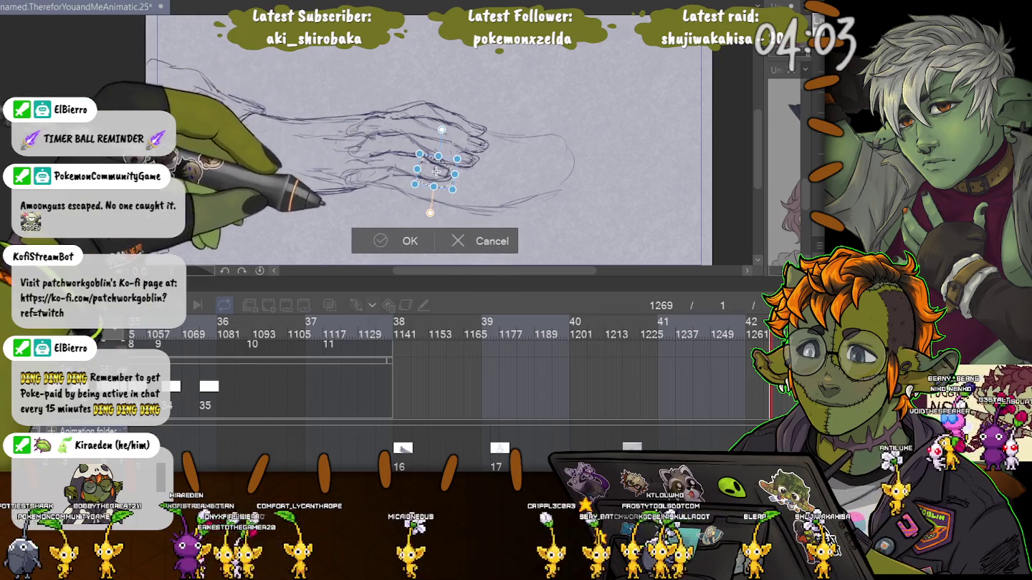
{"action": "key", "text": "Return"}
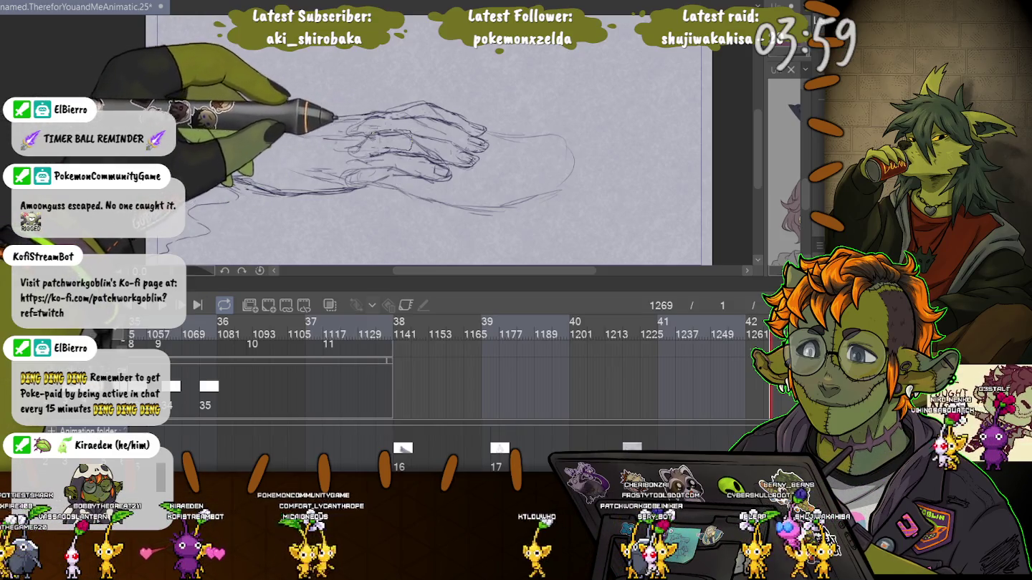
Select part of the hand sketch, then tilt and lower it slightly.
{"action": "left_click_drag", "start_coordinate": [370, 131], "coordinate": [412, 150]}
{"action": "key", "text": "ctrl+t"}
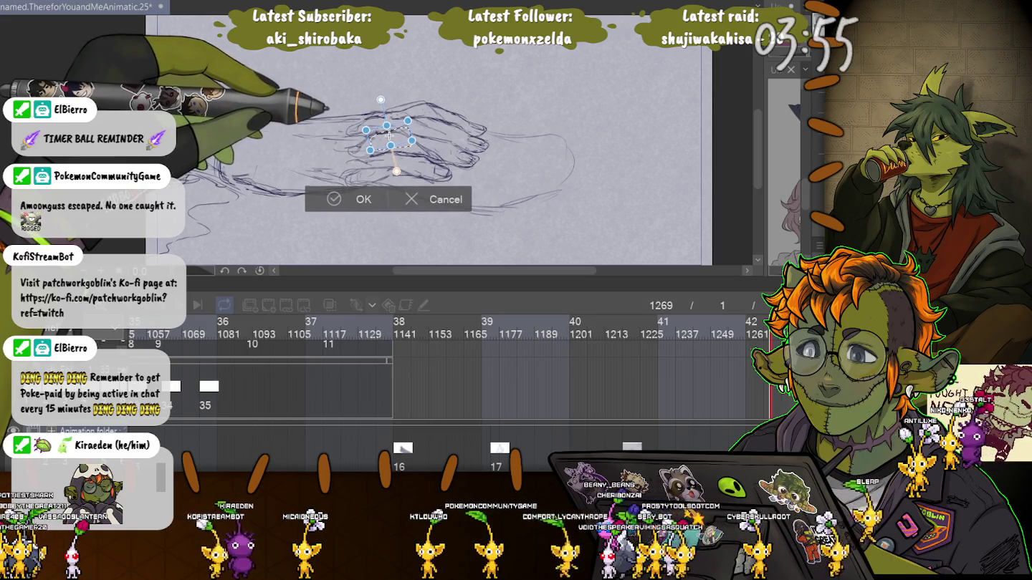
{"action": "key", "text": "Return"}
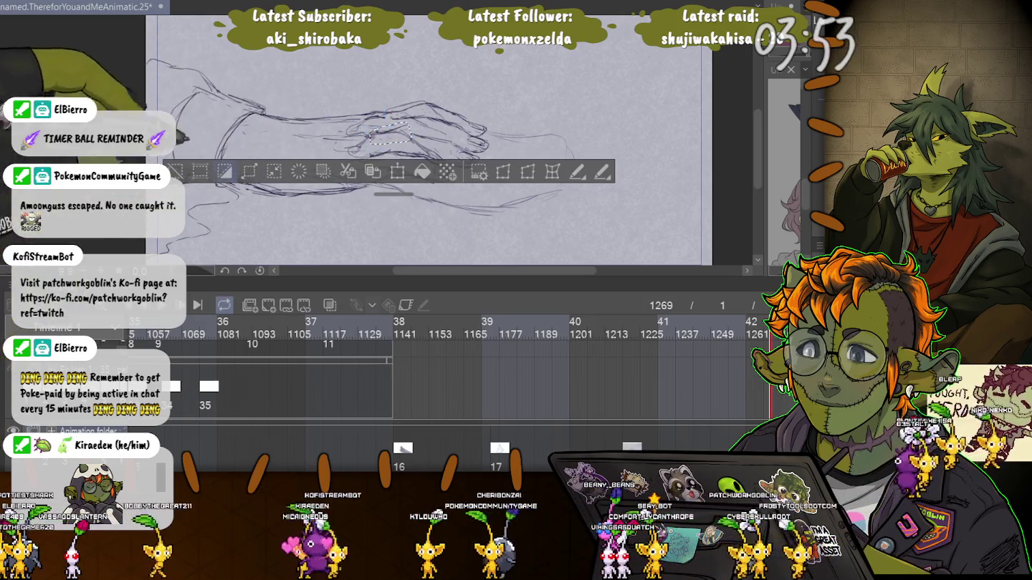
{"action": "key", "text": "ctrl+d"}
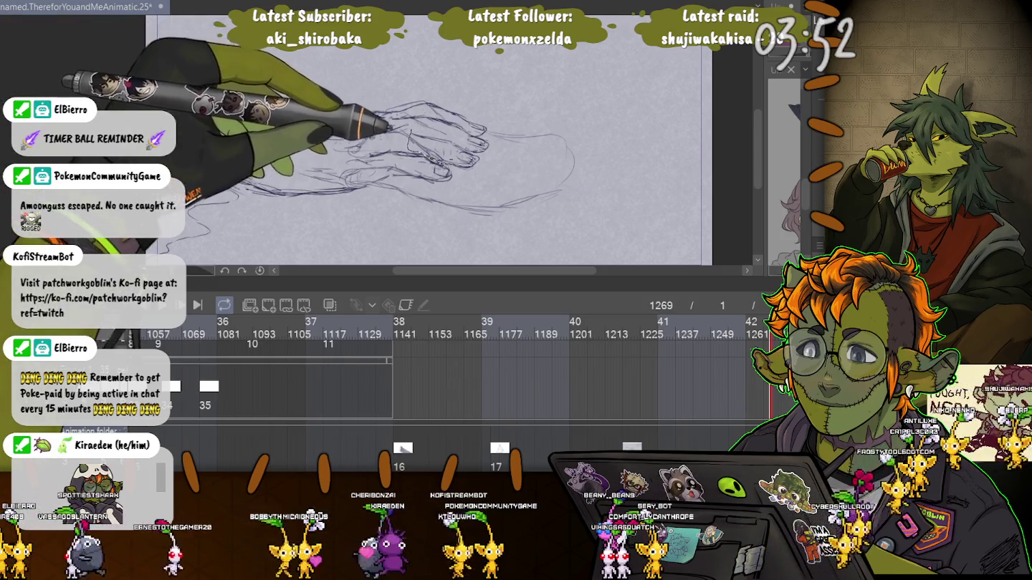
{"action": "key", "text": "ctrl+z"}
{"action": "key", "text": "ctrl+t"}
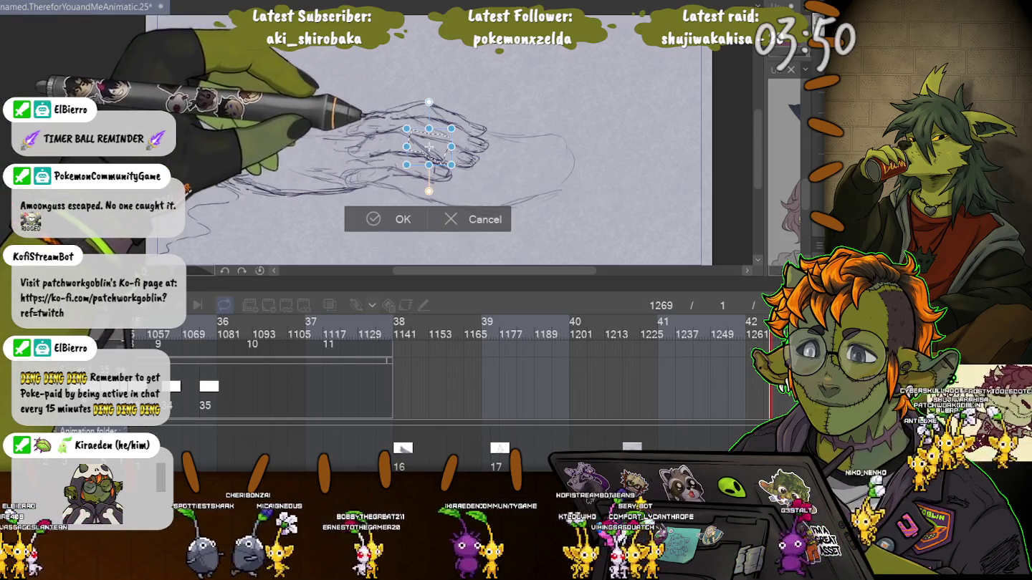
{"action": "left_click_drag", "start_coordinate": [425, 134], "coordinate": [426, 138]}
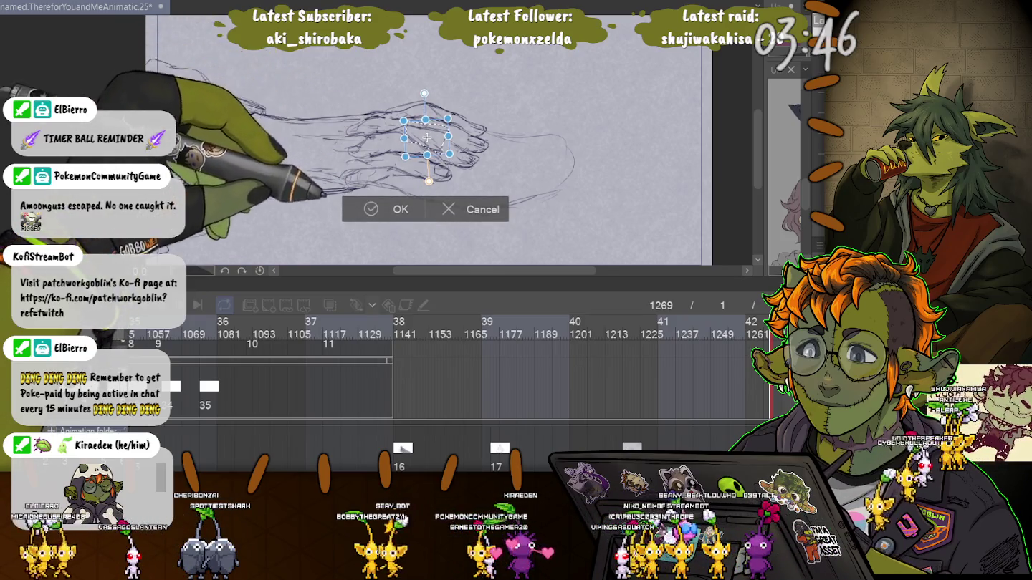
{"action": "key", "text": "Return"}
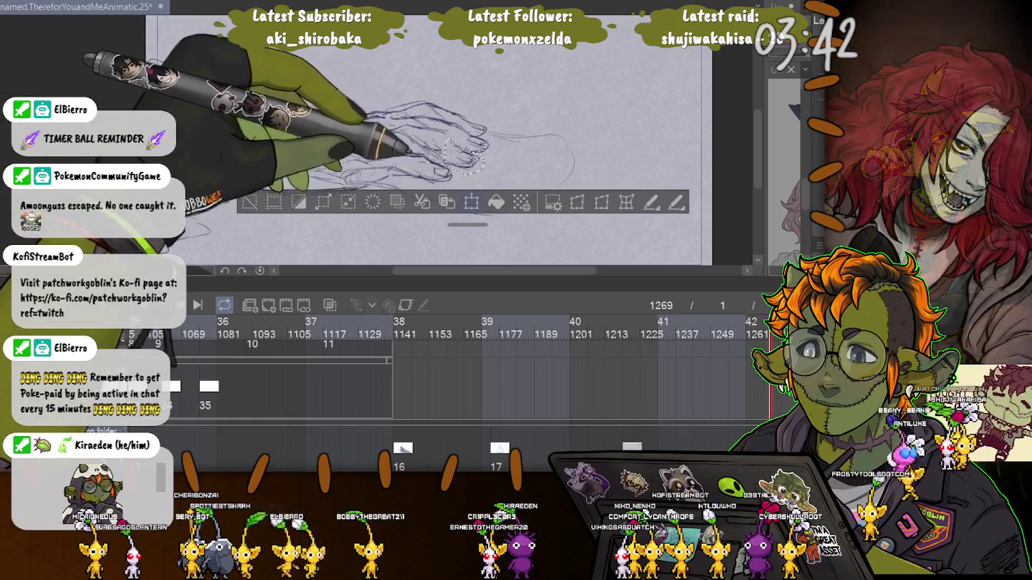
Raise the sketched fingertips and rotate them slightly clockwise.
{"action": "key", "text": "ctrl+t"}
{"action": "left_click_drag", "start_coordinate": [463, 156], "coordinate": [462, 148]}
{"action": "left_click_drag", "start_coordinate": [502, 179], "coordinate": [493, 188]}
{"action": "left_click_drag", "start_coordinate": [462, 147], "coordinate": [460, 150]}
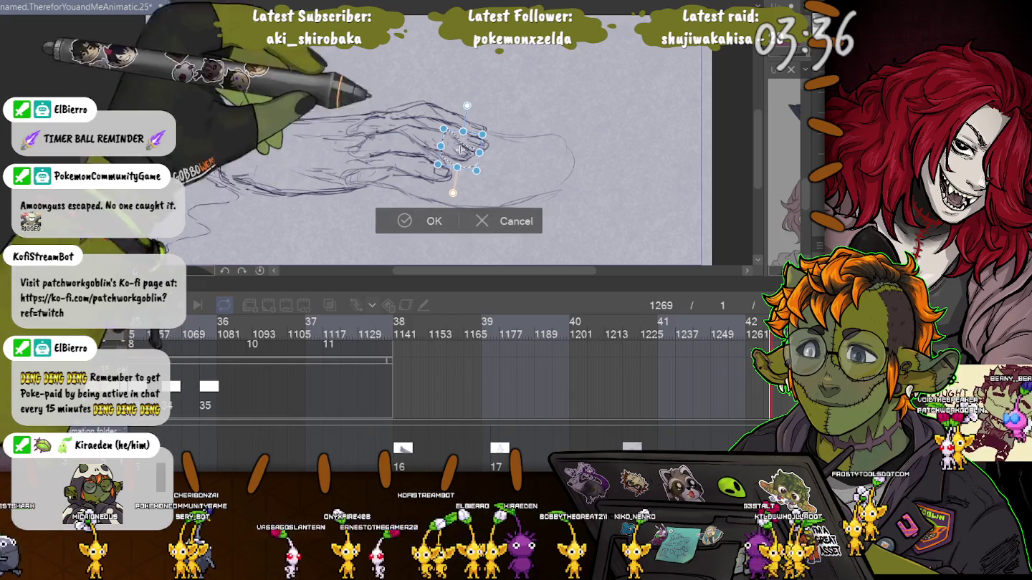
{"action": "key", "text": "Return"}
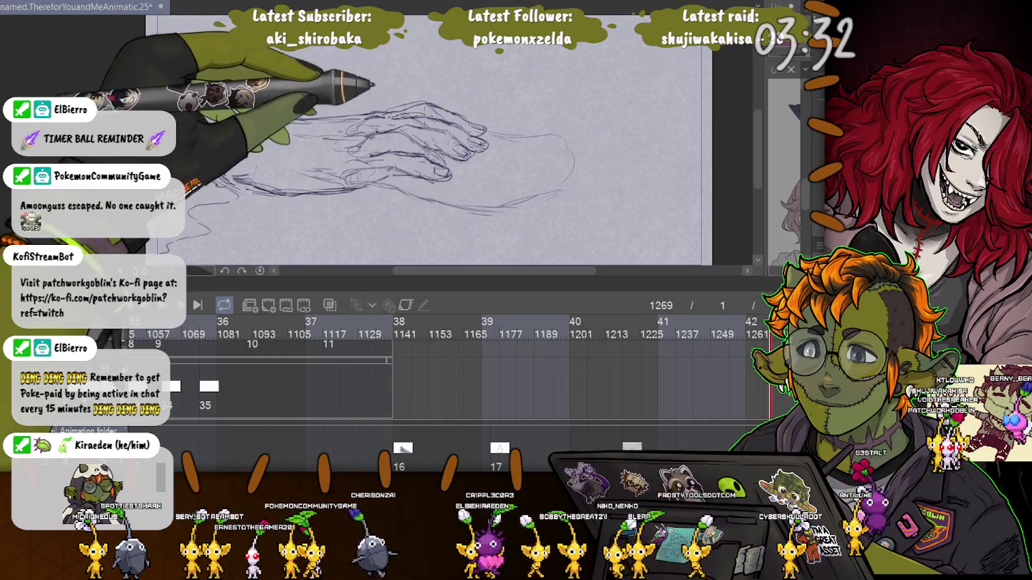
Select a small piece of linework near the fingertips and move it right and slightly down.
{"action": "left_click_drag", "start_coordinate": [389, 114], "coordinate": [427, 123]}
{"action": "key", "text": "ctrl+t"}
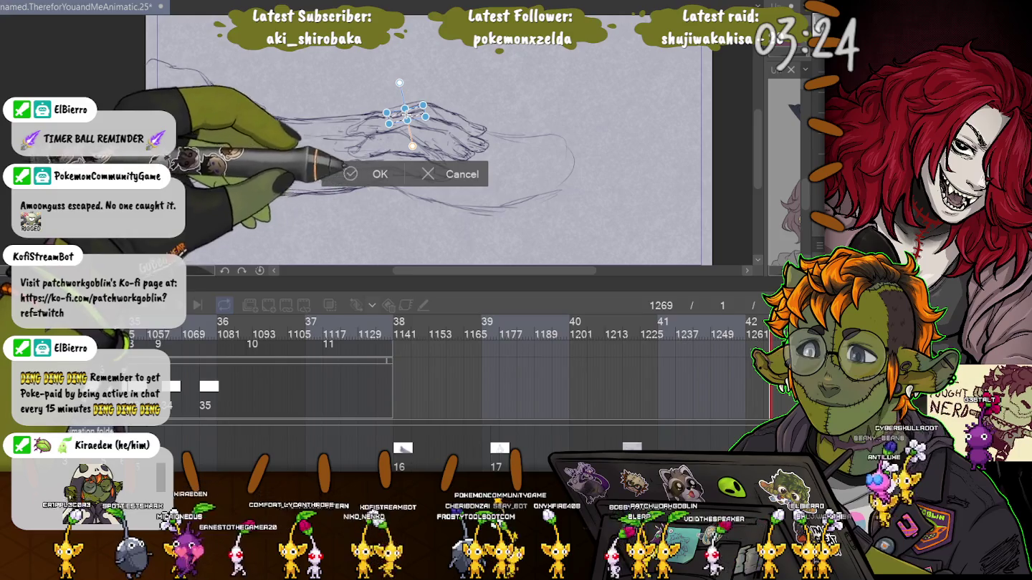
{"action": "key", "text": "Return"}
{"action": "left_click_drag", "start_coordinate": [378, 86], "coordinate": [409, 93]}
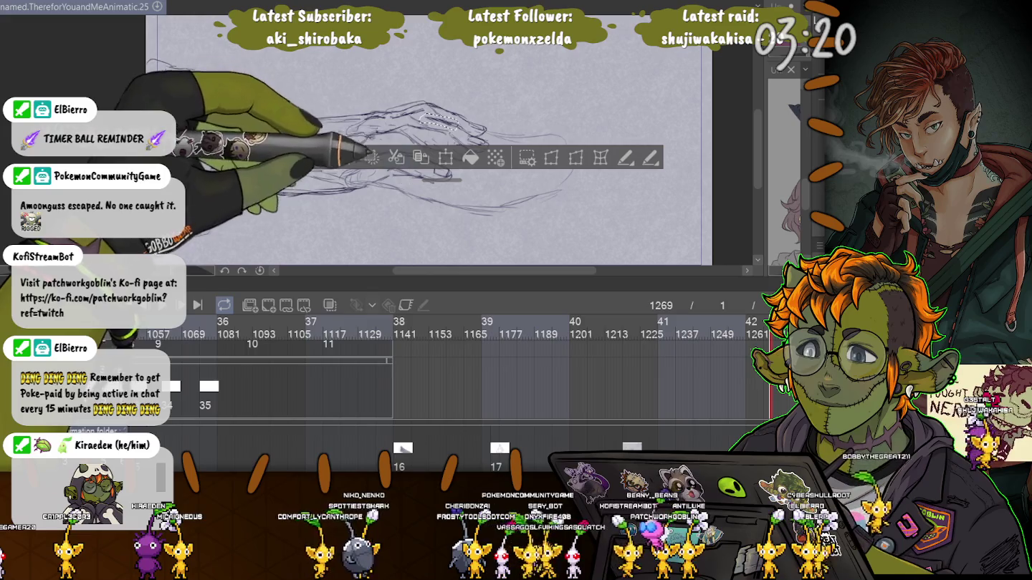
Apply the moved linework, then select and transform the sketched fingertips.
{"action": "left_click", "coordinate": [445, 158]}
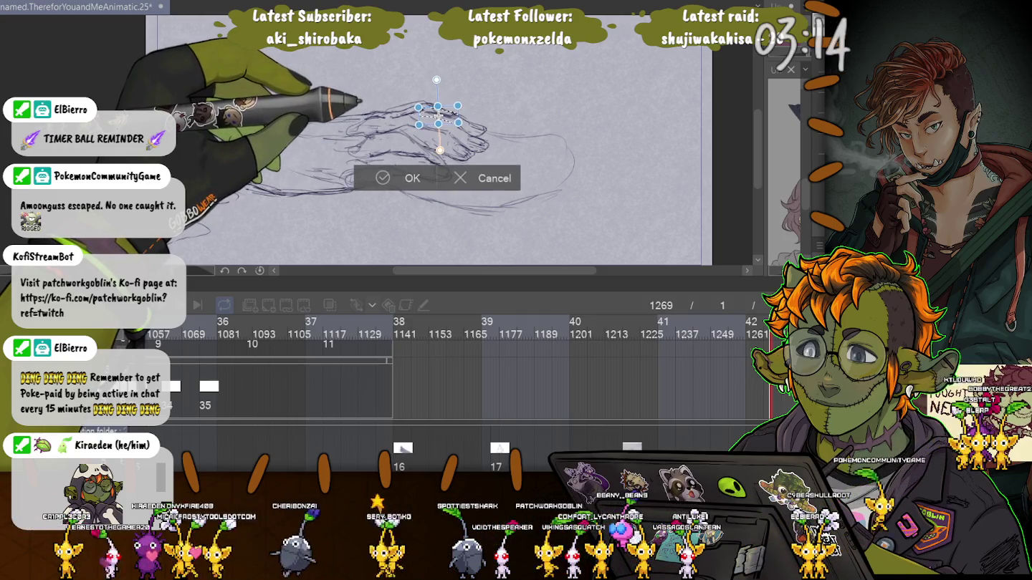
{"action": "key", "text": "Return"}
{"action": "key", "text": "ctrl+d"}
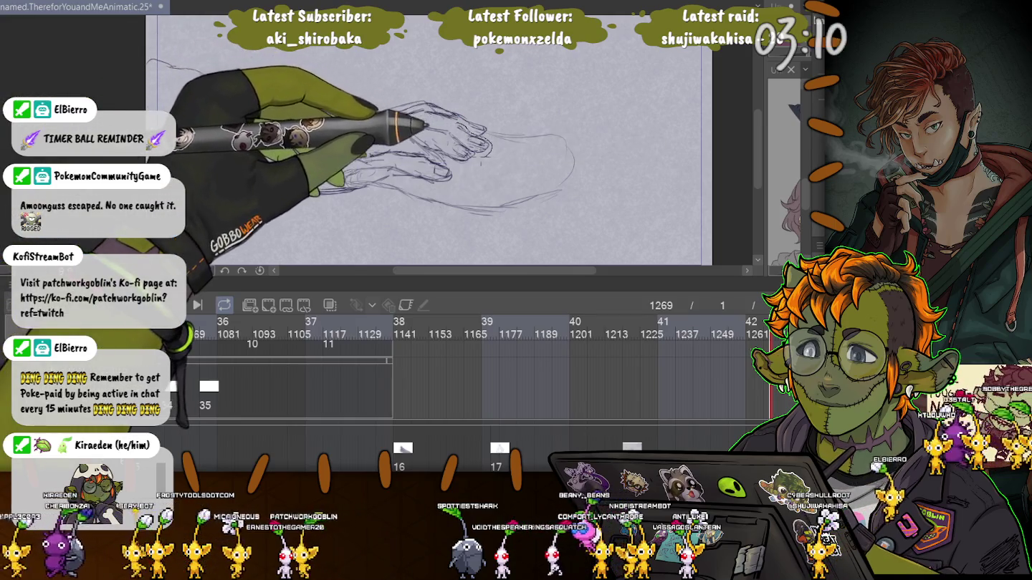
{"action": "left_click_drag", "start_coordinate": [459, 125], "coordinate": [462, 124]}
{"action": "key", "text": "ctrl+t"}
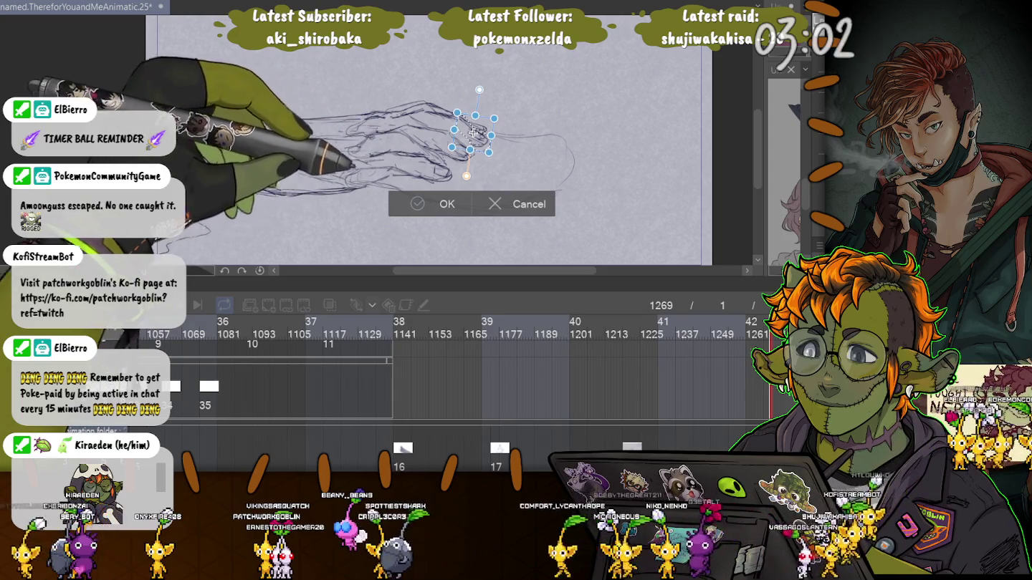
{"action": "key", "text": "Return"}
{"action": "key", "text": "ctrl+d"}
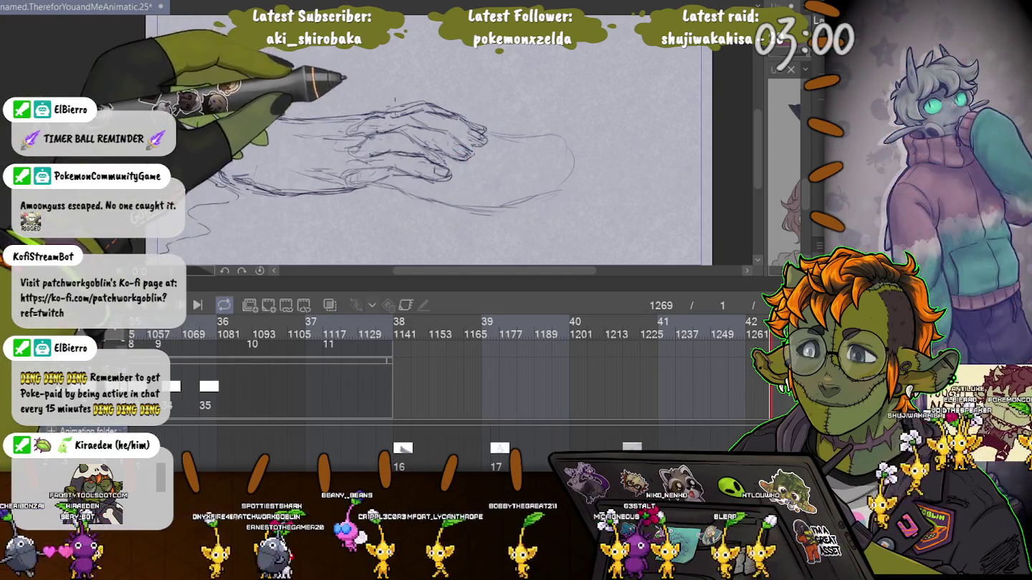
Reselect the fingertips and rotate them slightly.
{"action": "key", "text": "ctrl+z"}
{"action": "key", "text": "ctrl+t"}
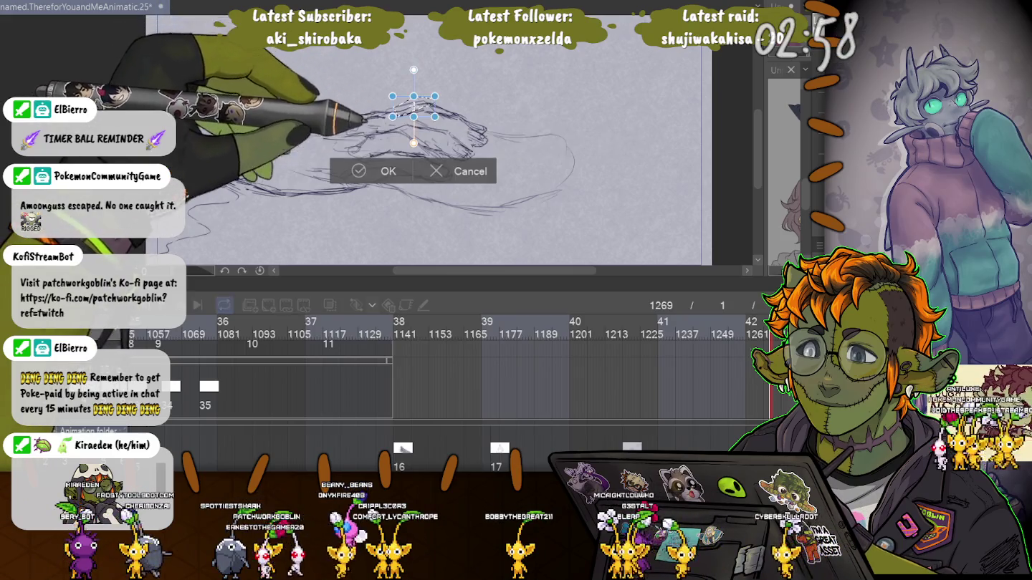
{"action": "left_click_drag", "start_coordinate": [414, 142], "coordinate": [417, 141]}
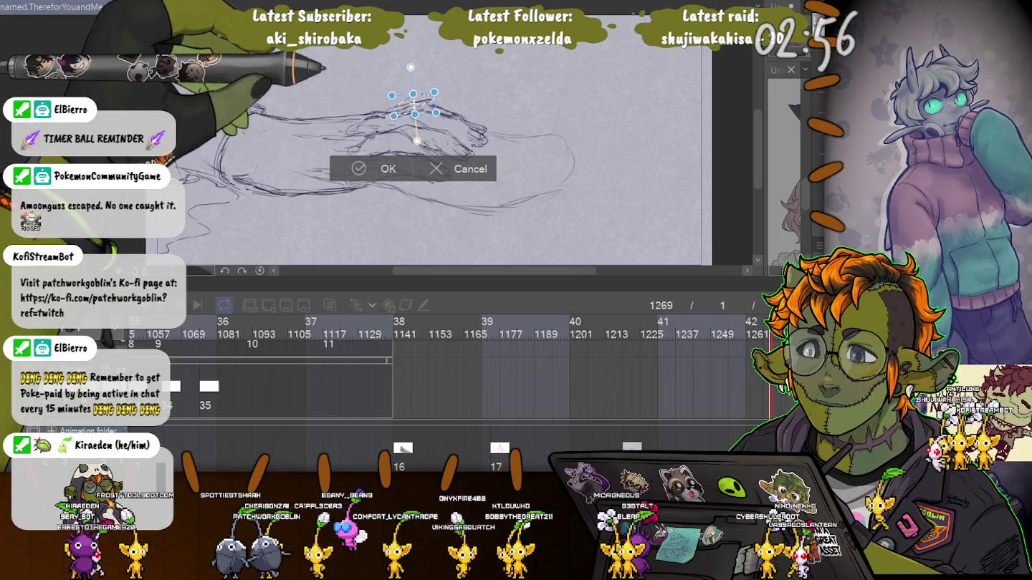
{"action": "key", "text": "Return"}
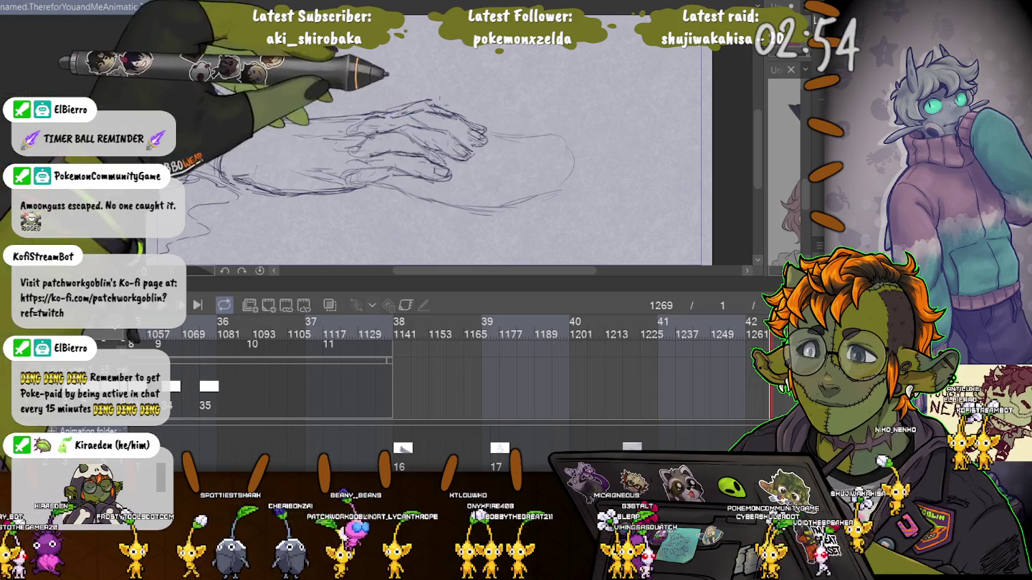
Adjust two more bits of the fingertips, nudging the second slightly downward.
{"action": "left_click_drag", "start_coordinate": [428, 102], "coordinate": [431, 104]}
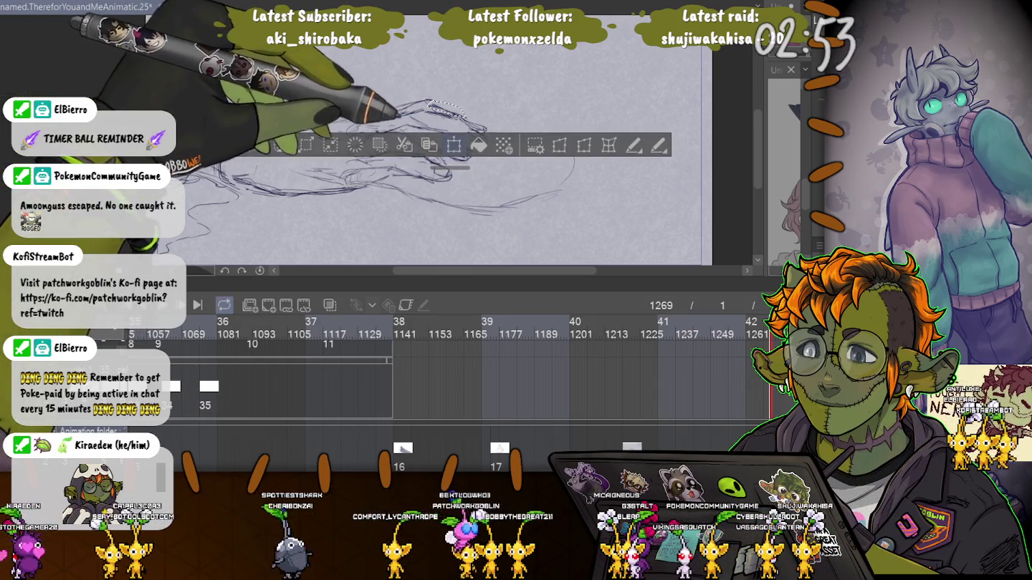
{"action": "key", "text": "ctrl+t"}
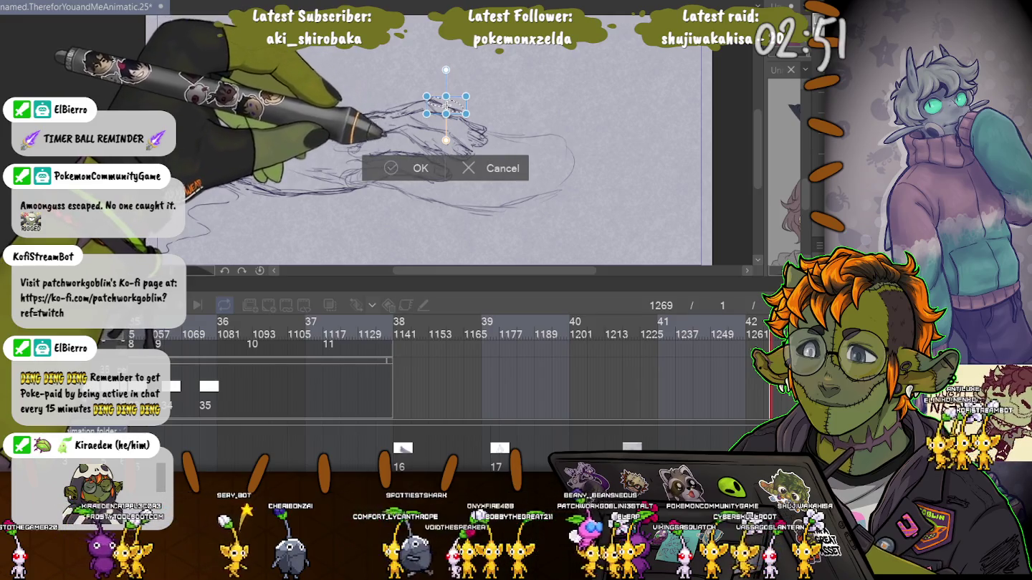
{"action": "key", "text": "Return"}
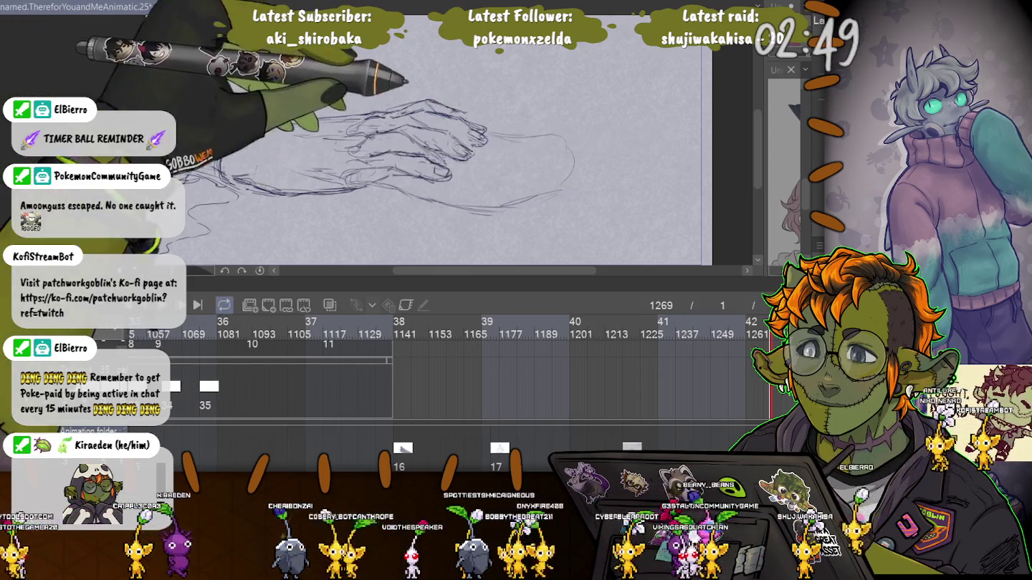
{"action": "mouse_move", "coordinate": [464, 115]}
{"action": "left_mouse_down"}
{"action": "mouse_move", "coordinate": [495, 136]}
{"action": "mouse_move", "coordinate": [480, 127]}
{"action": "left_mouse_up"}
{"action": "key", "text": "ctrl+t"}
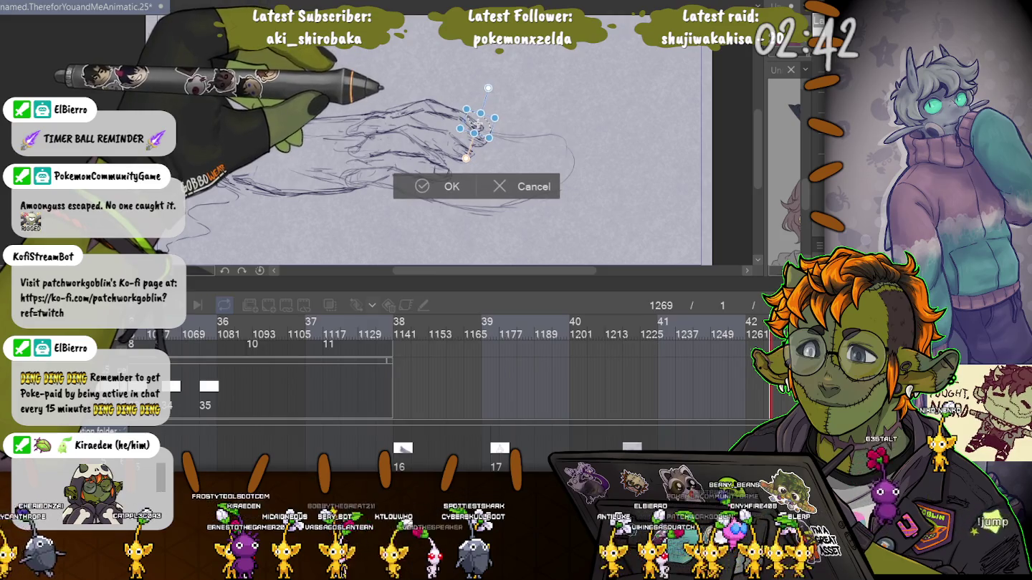
{"action": "left_click_drag", "start_coordinate": [478, 126], "coordinate": [479, 127]}
{"action": "key", "text": "Return"}
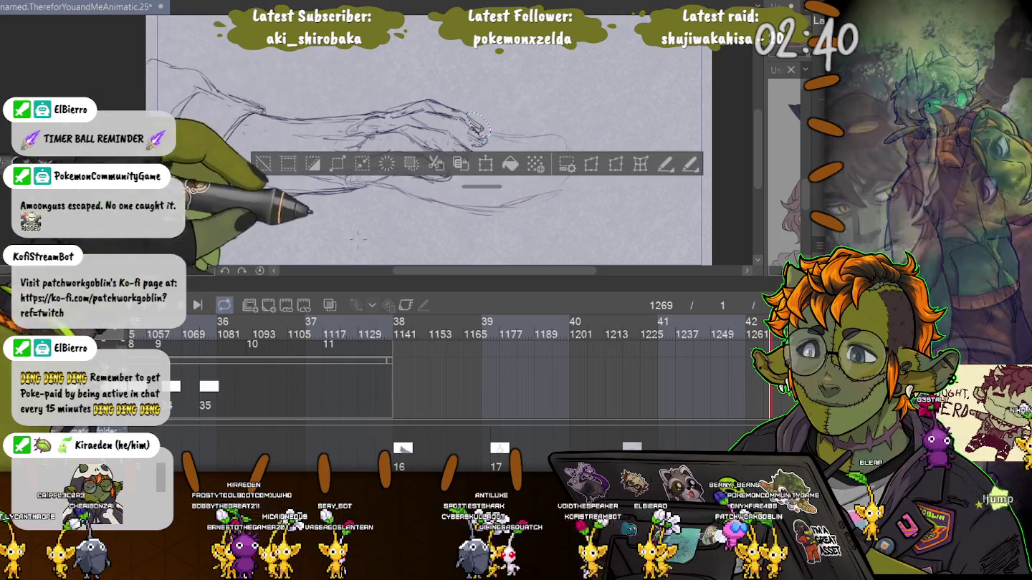
{"action": "key", "text": "ctrl+d"}
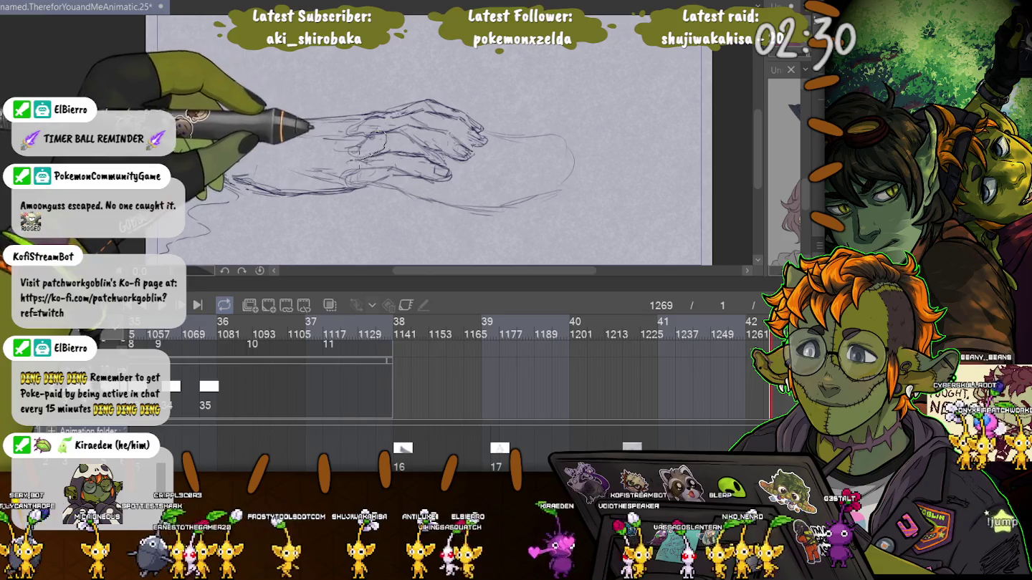
Select and transform the knuckle area of the hand sketch.
{"action": "left_click_drag", "start_coordinate": [384, 136], "coordinate": [343, 157]}
{"action": "key", "text": "ctrl+t"}
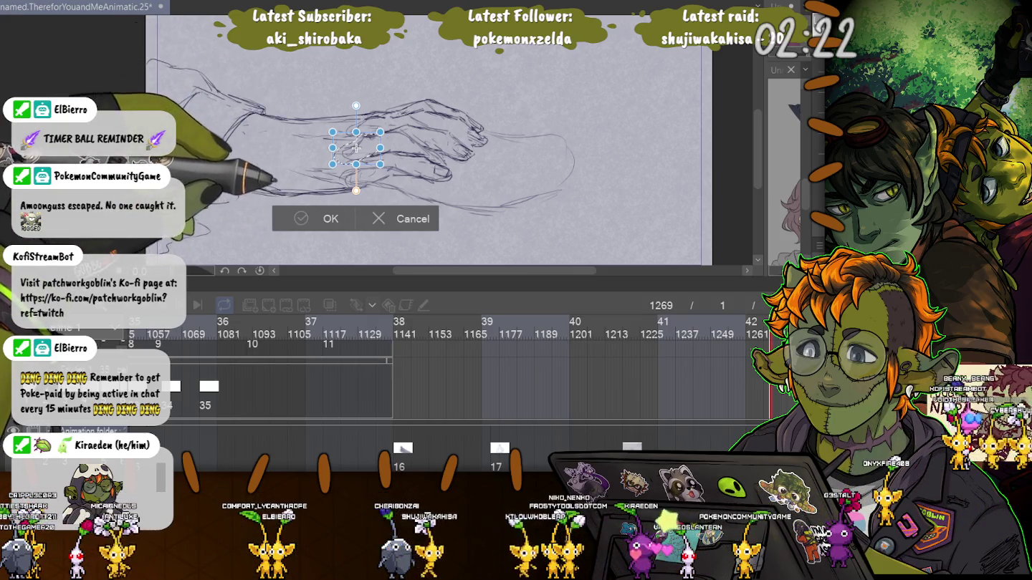
{"action": "key", "text": "Return"}
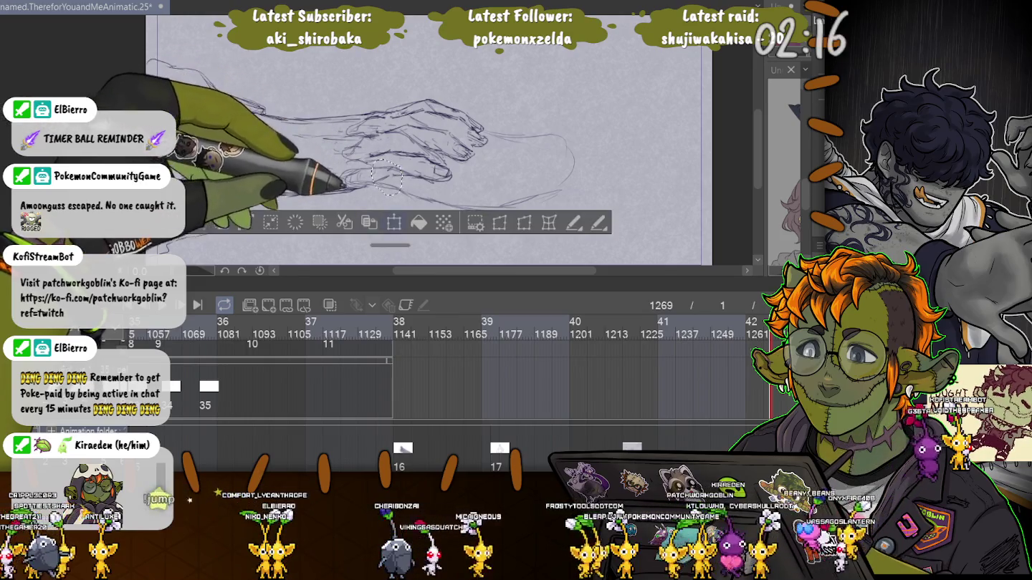
Transform another small area of the hand and a bit of the lower fingers.
{"action": "key", "text": "ctrl+t"}
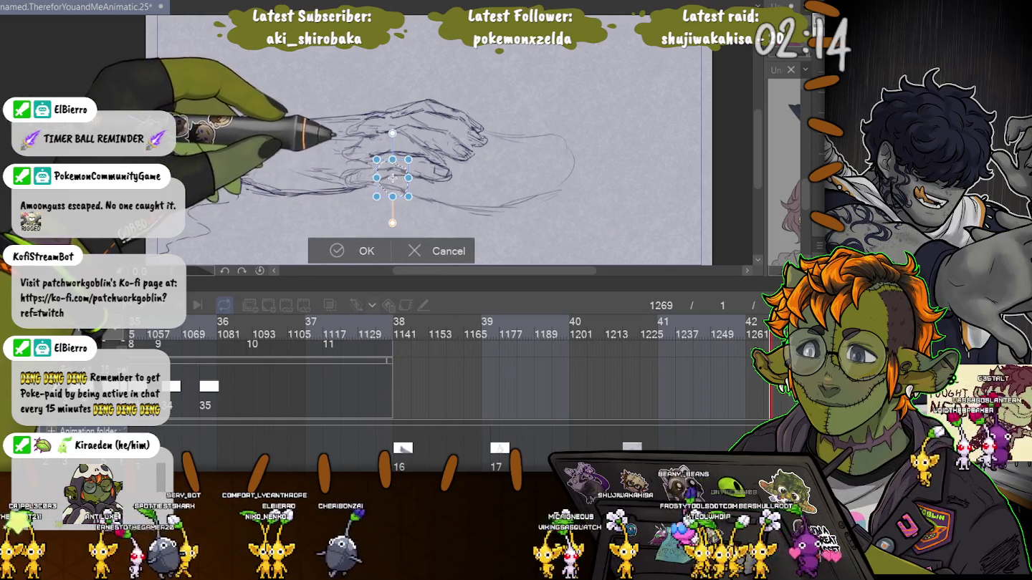
{"action": "key", "text": "Return"}
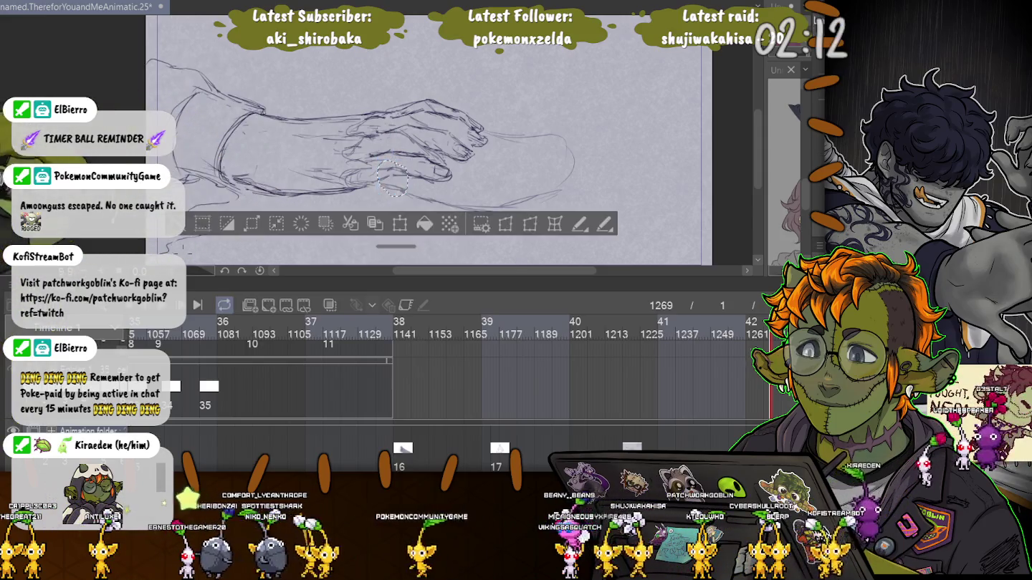
{"action": "key", "text": "ctrl+d"}
{"action": "left_click_drag", "start_coordinate": [353, 164], "coordinate": [351, 165]}
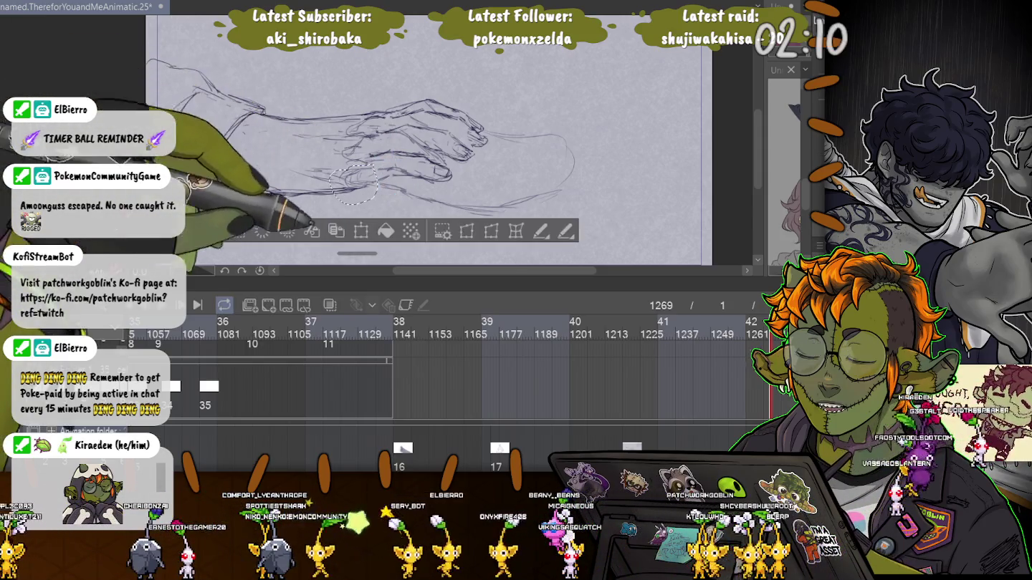
{"action": "key", "text": "ctrl+t"}
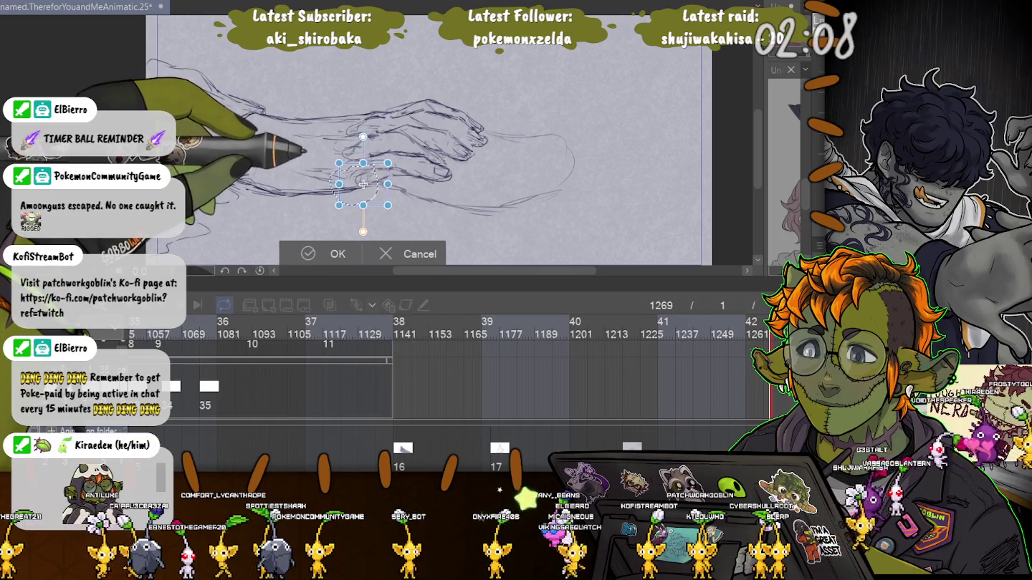
{"action": "key", "text": "Return"}
{"action": "key", "text": "ctrl+d"}
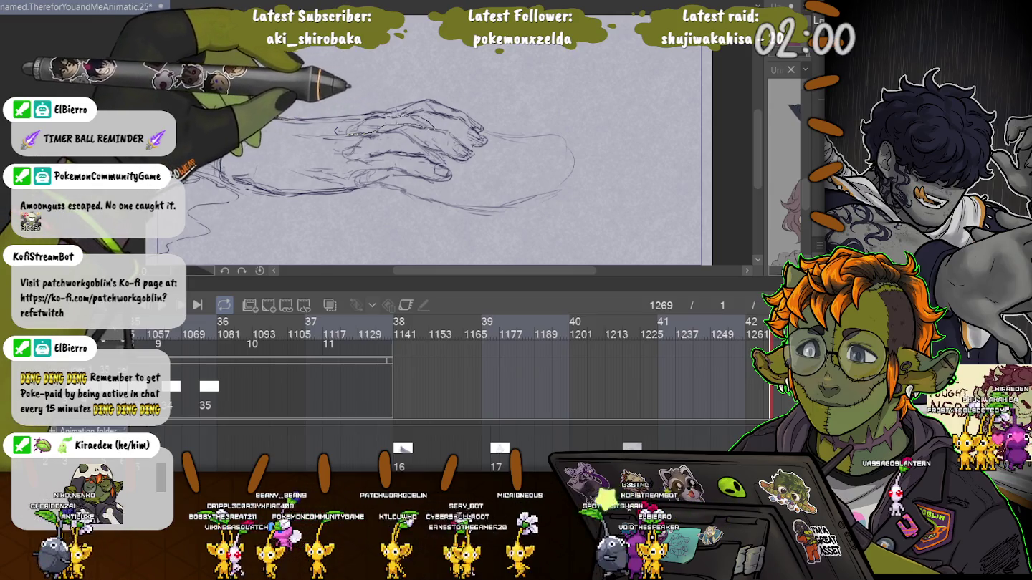
Reselect the hand strokes, shift them slightly right, and finish with nothing selected.
{"action": "key", "text": "ctrl+z"}
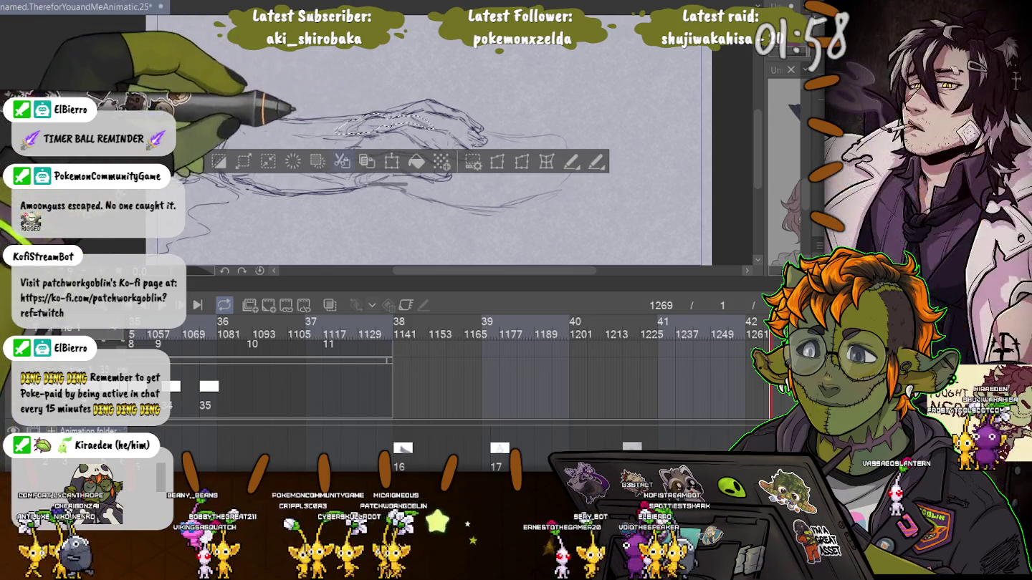
{"action": "key", "text": "ctrl+t"}
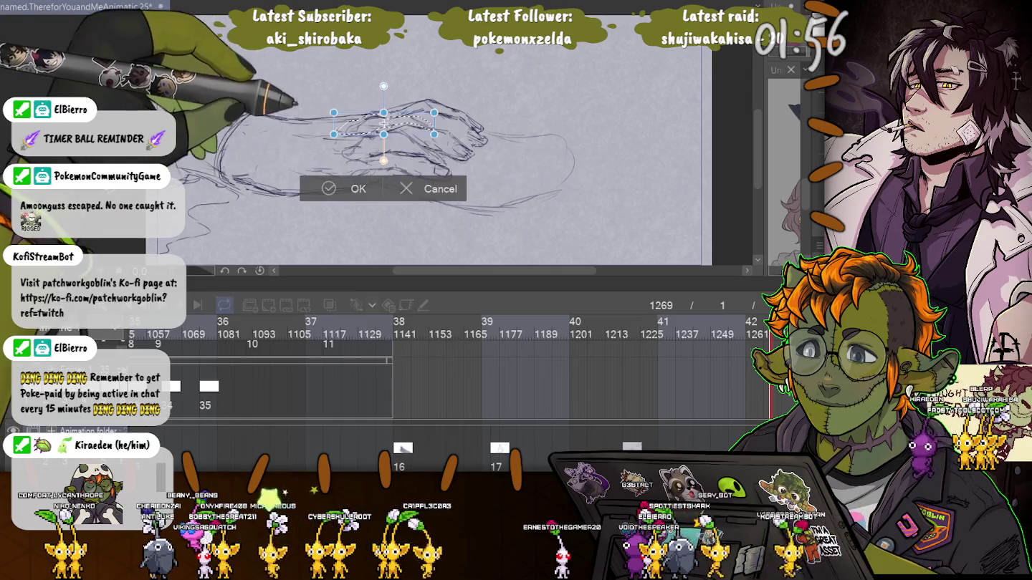
{"action": "left_click_drag", "start_coordinate": [379, 124], "coordinate": [381, 124]}
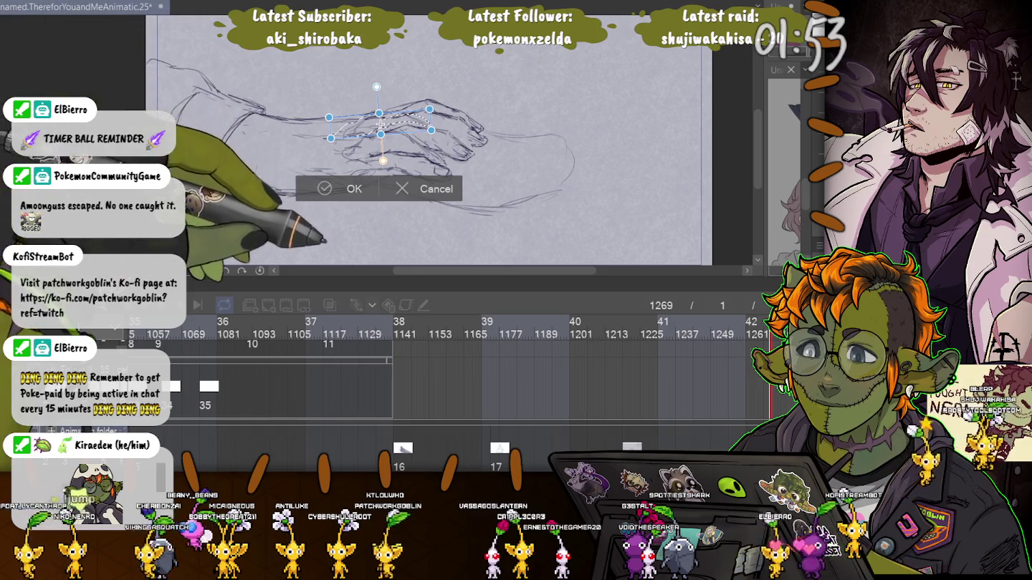
{"action": "key", "text": "Return"}
{"action": "key", "text": "ctrl+d"}
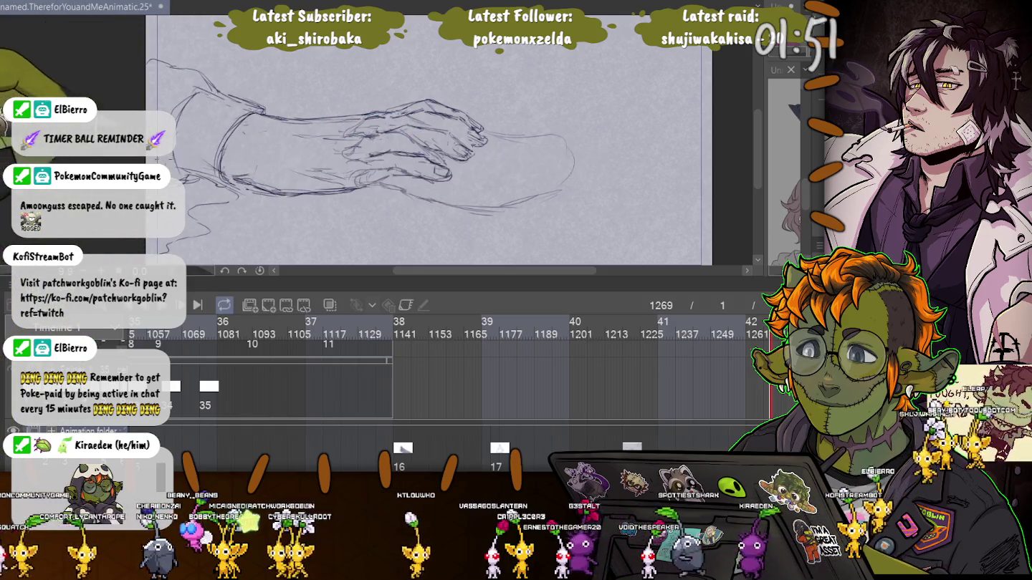
{"action": "key", "text": "ctrl+z"}
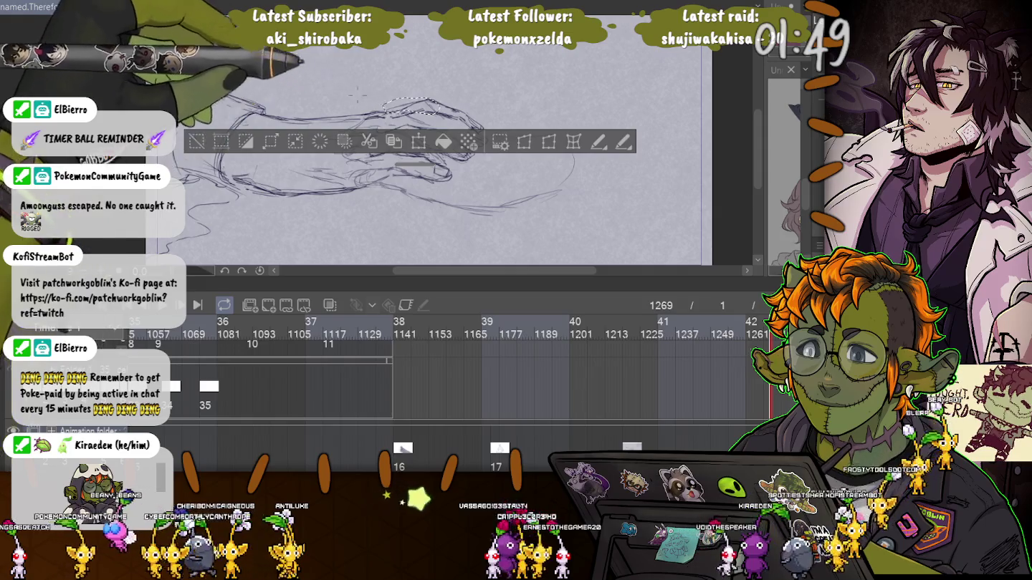
{"action": "key", "text": "ctrl+t"}
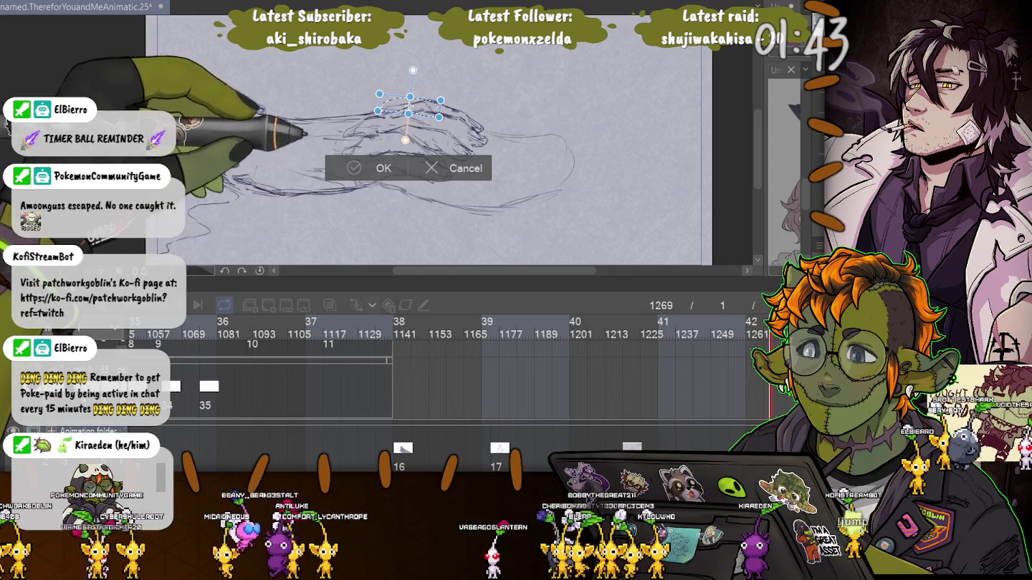
{"action": "key", "text": "Return"}
{"action": "key", "text": "ctrl+d"}
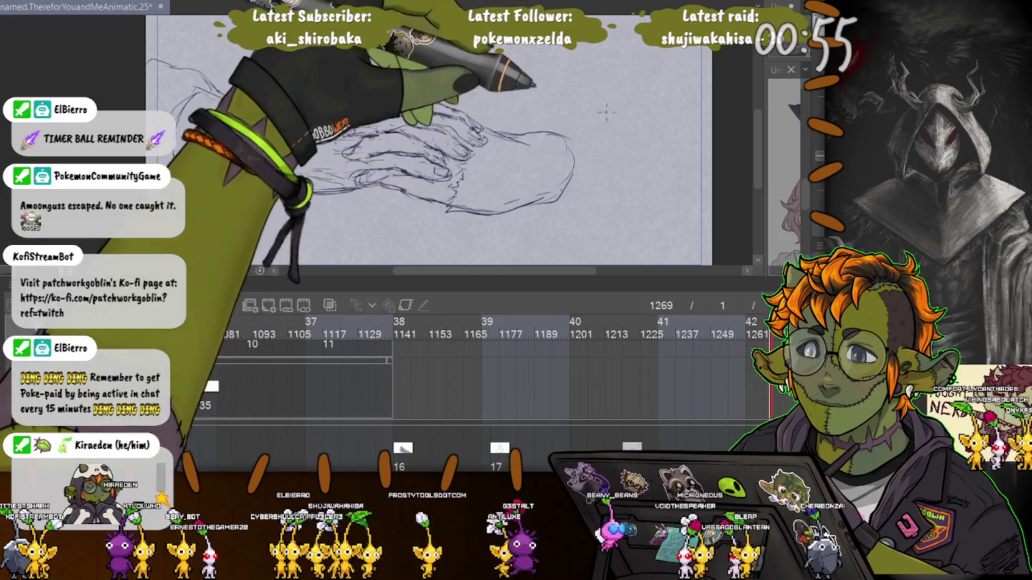
Sketch two long forearm strokes toward the upper right, then undo the last one.
{"action": "left_click_drag", "start_coordinate": [618, 108], "coordinate": [536, 139]}
{"action": "left_click_drag", "start_coordinate": [682, 64], "coordinate": [555, 138]}
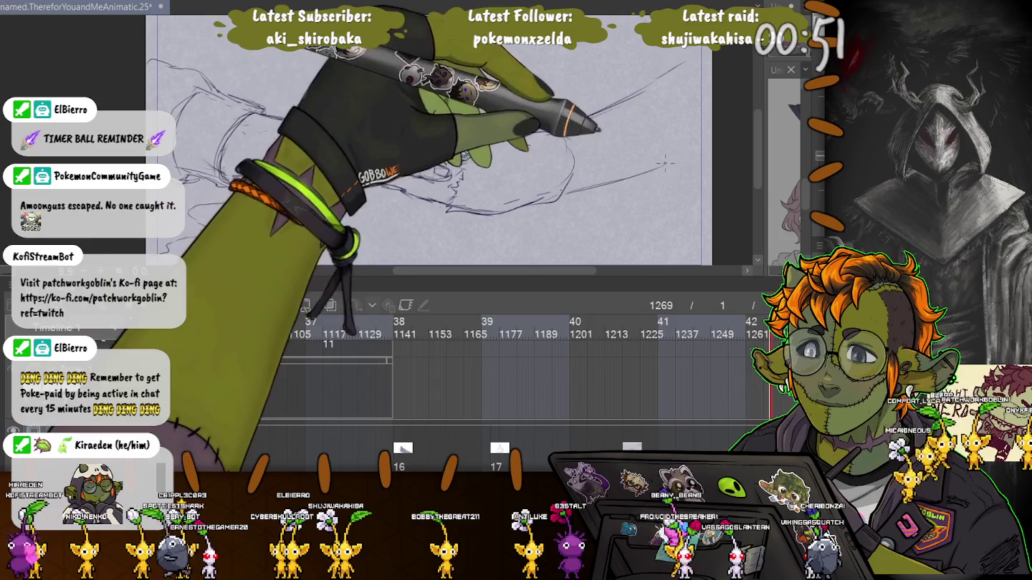
{"action": "left_click_drag", "start_coordinate": [618, 181], "coordinate": [632, 211]}
{"action": "left_click_drag", "start_coordinate": [534, 123], "coordinate": [552, 138]}
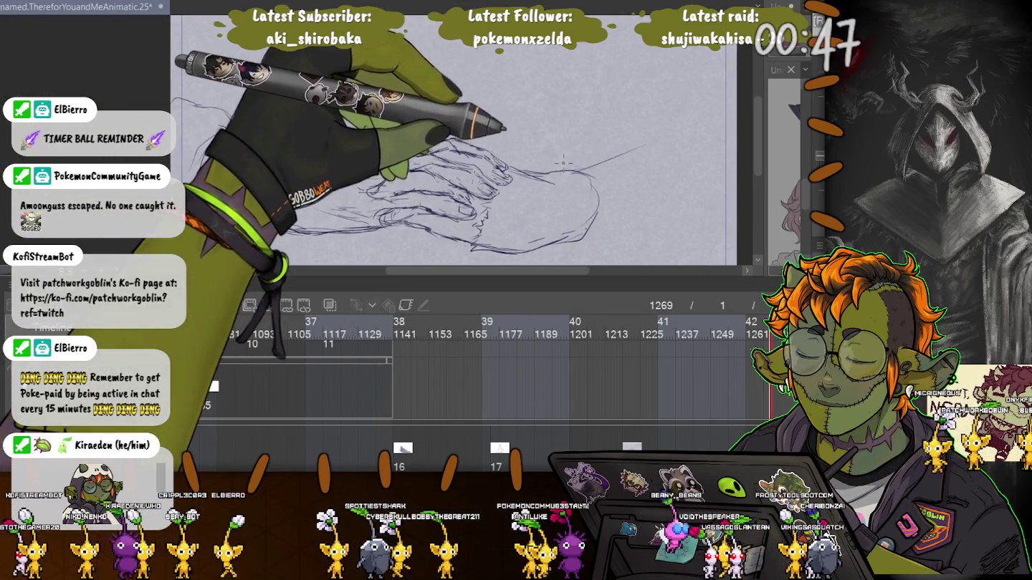
{"action": "key", "text": "ctrl+z"}
Redraw the rising forearm line and its lower edge as long diagonals to the upper right.
{"action": "left_click_drag", "start_coordinate": [562, 167], "coordinate": [650, 96]}
{"action": "key", "text": "ctrl+z"}
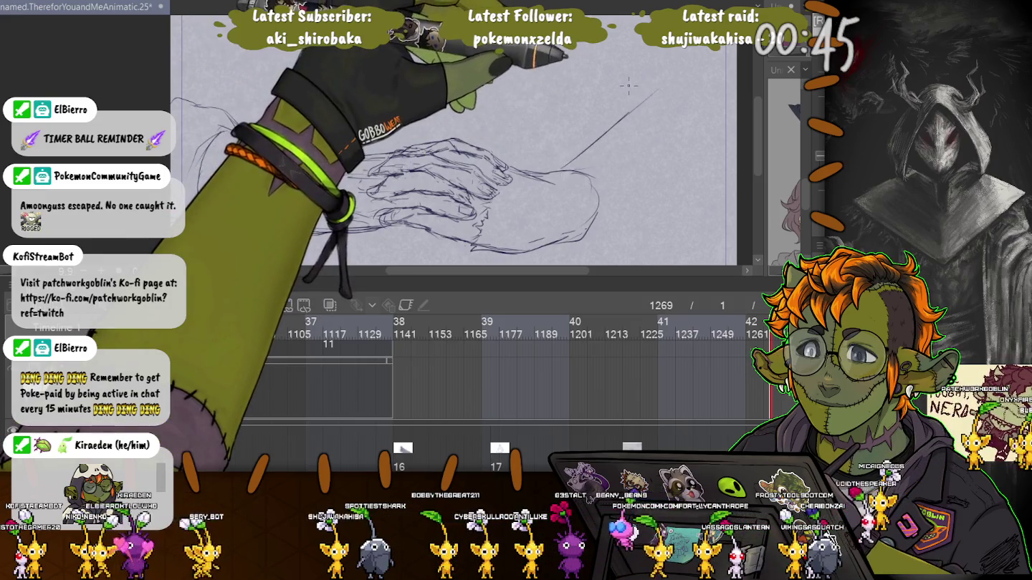
{"action": "left_click_drag", "start_coordinate": [543, 172], "coordinate": [618, 92]}
{"action": "key", "text": "ctrl+z"}
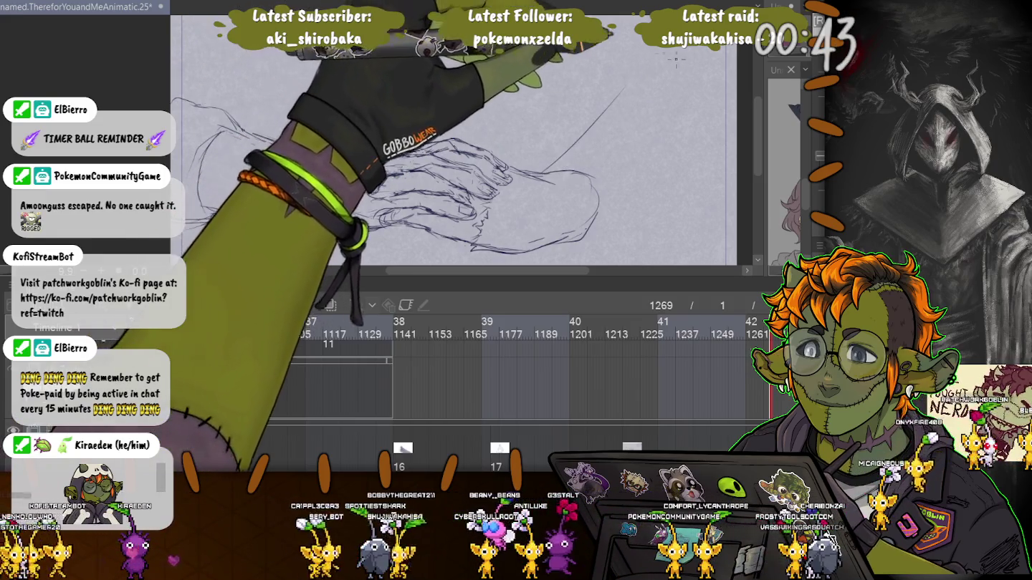
{"action": "left_click_drag", "start_coordinate": [549, 171], "coordinate": [640, 88]}
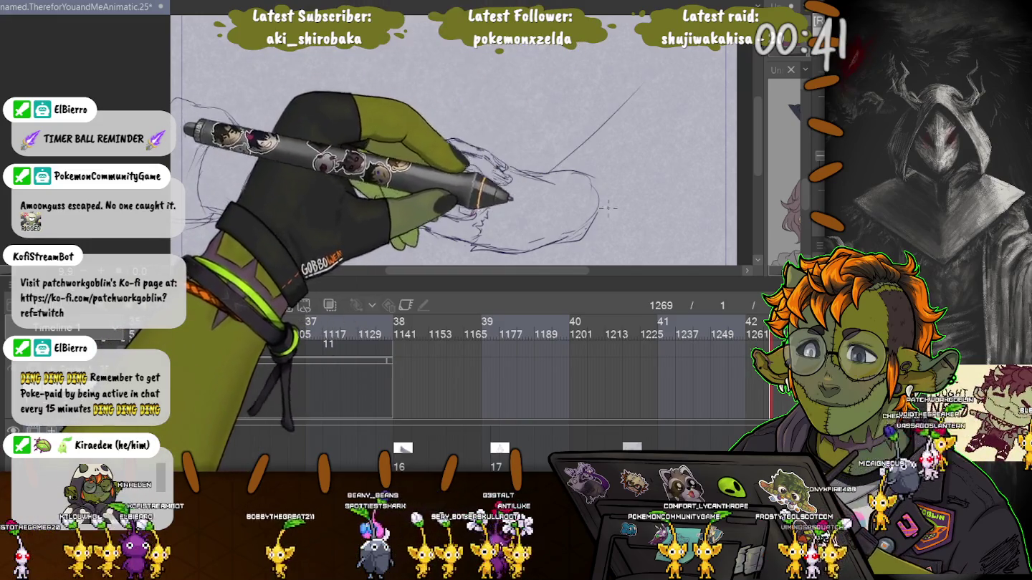
{"action": "left_click_drag", "start_coordinate": [579, 228], "coordinate": [712, 133]}
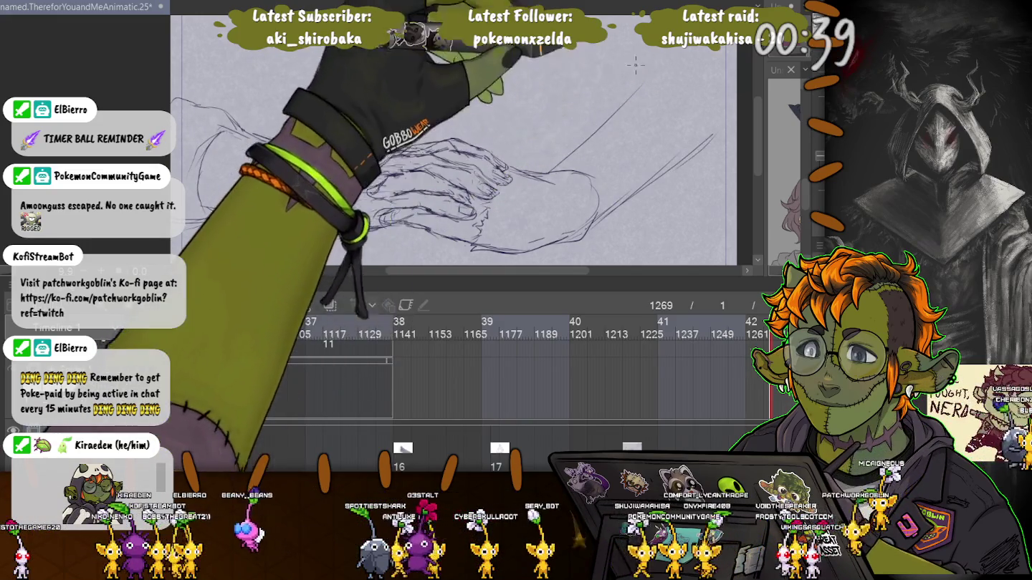
{"action": "left_click_drag", "start_coordinate": [555, 168], "coordinate": [658, 48]}
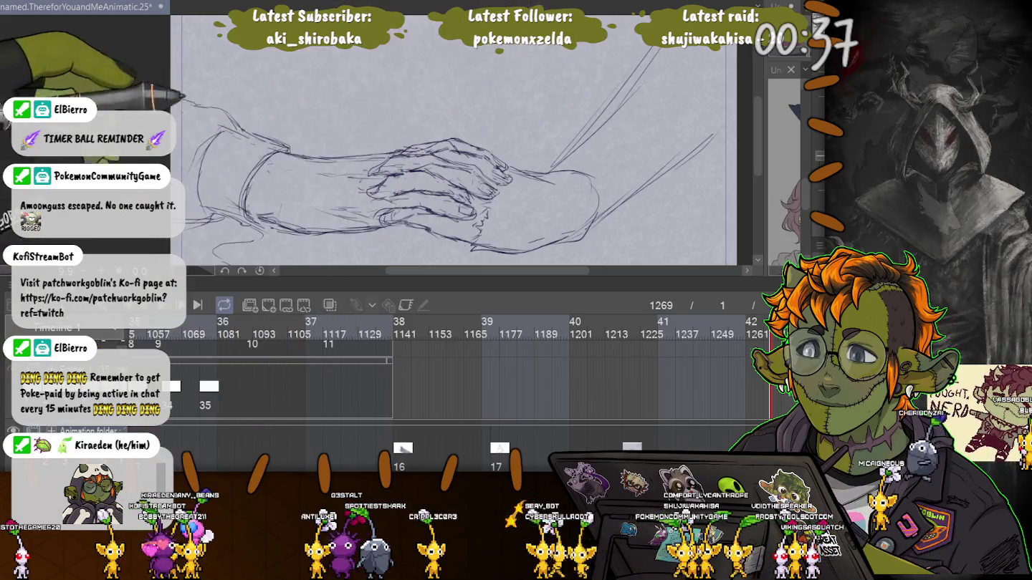
{"action": "scroll", "coordinate": [459, 158], "scroll_direction": "down", "scroll_amount": 2}
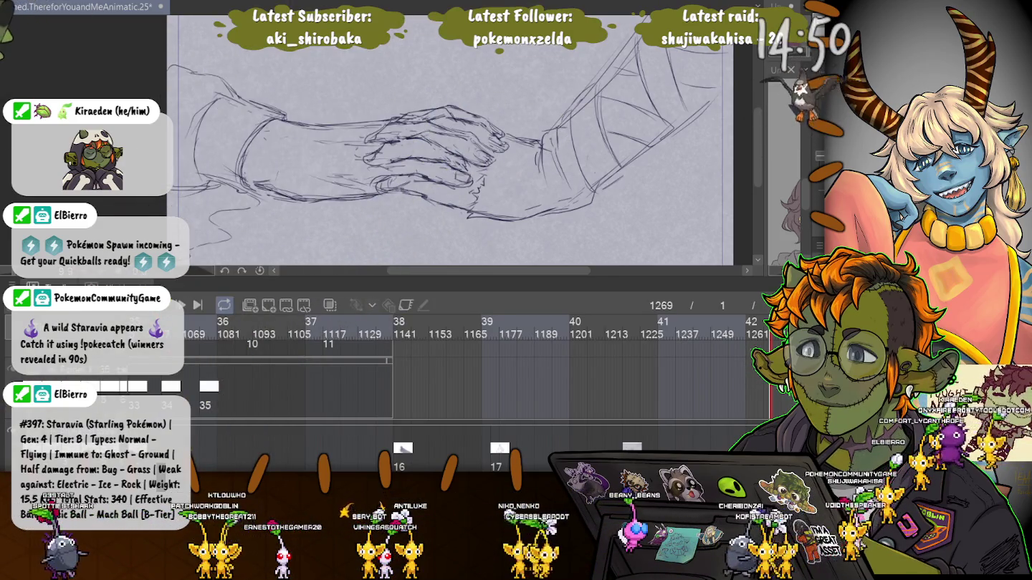
Save the animatic with the banded right forearm sketched in.
{"action": "key", "text": "ctrl+s"}
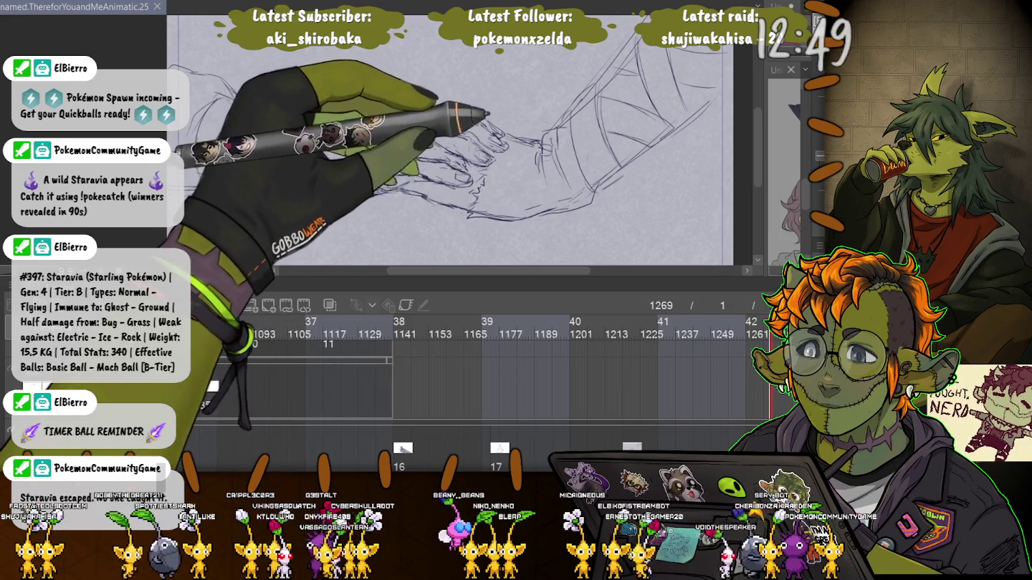
Scroll the canvas while refining the clasped hands and banded forearm lines.
{"action": "scroll", "coordinate": [459, 165], "scroll_direction": "down", "scroll_amount": 2}
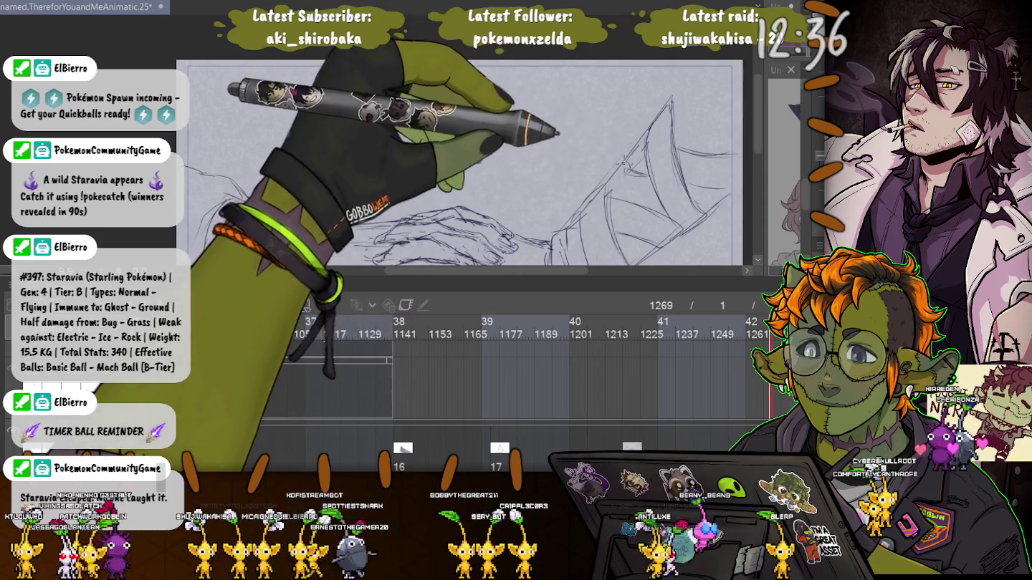
{"action": "scroll", "coordinate": [465, 165], "scroll_direction": "down", "scroll_amount": 3}
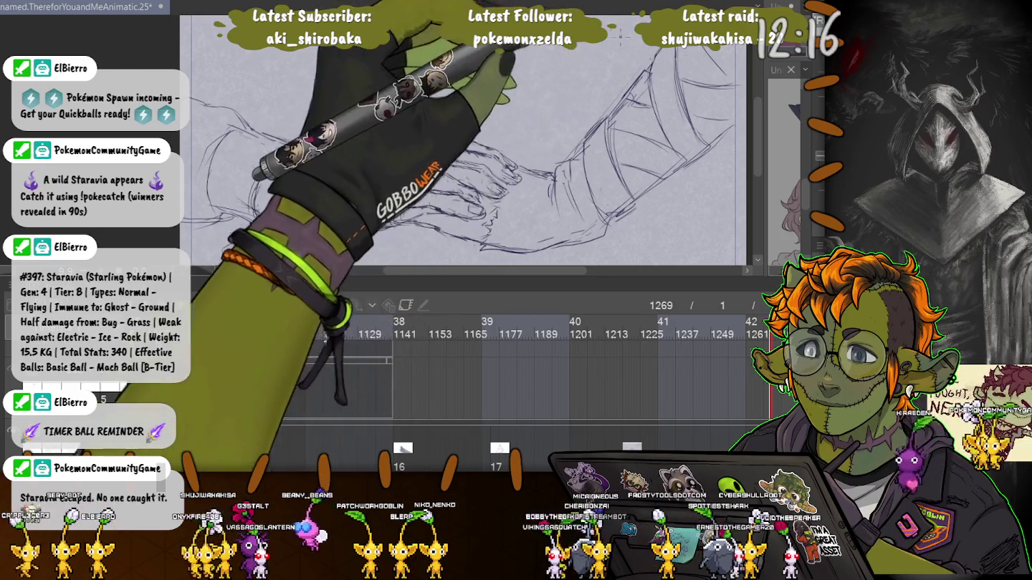
{"action": "scroll", "coordinate": [675, 61], "scroll_direction": "down", "scroll_amount": 2}
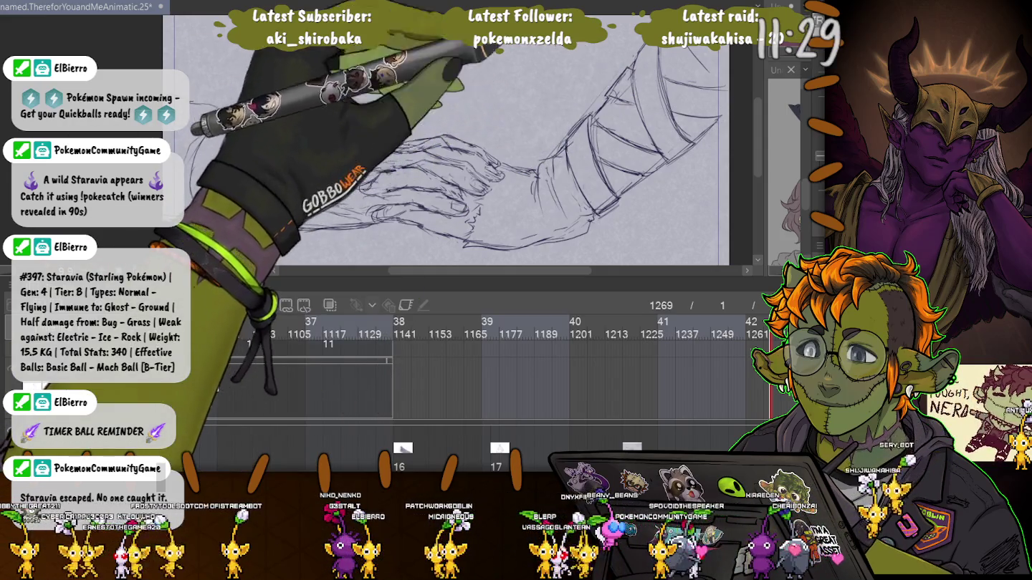
Scroll the canvas to show the whole in-between frame.
{"action": "scroll", "coordinate": [391, 147], "scroll_direction": "down", "scroll_amount": 3}
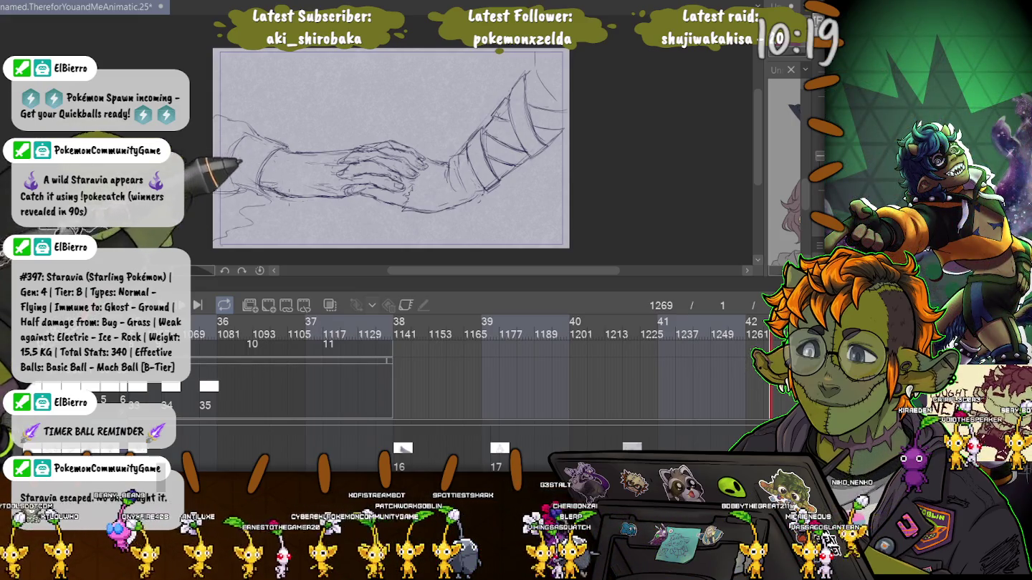
Darken the lower forearm edge line and recentre the view on the whole frame.
{"action": "left_click_drag", "start_coordinate": [258, 185], "coordinate": [319, 195]}
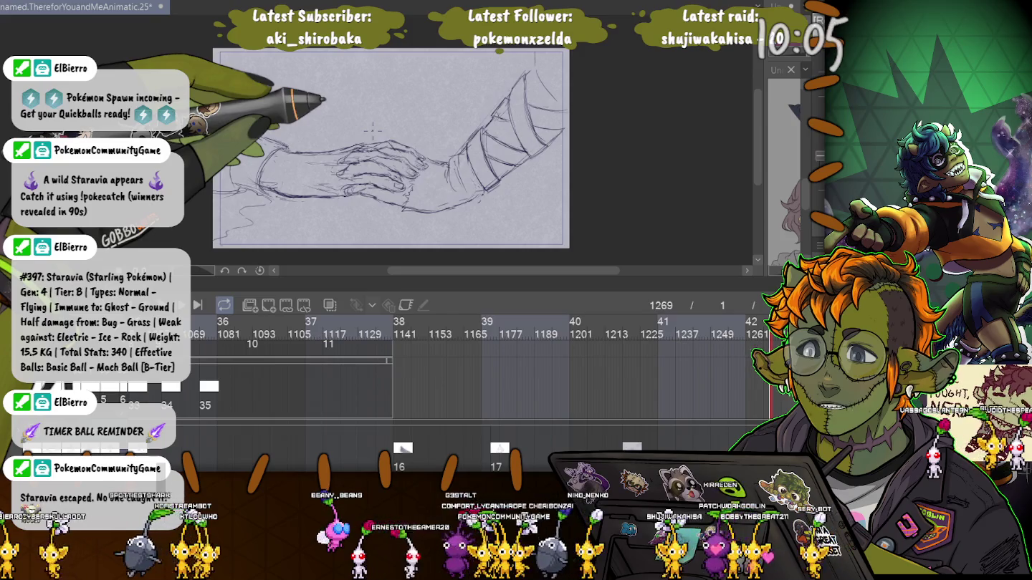
{"action": "left_click_drag", "start_coordinate": [372, 129], "coordinate": [358, 64]}
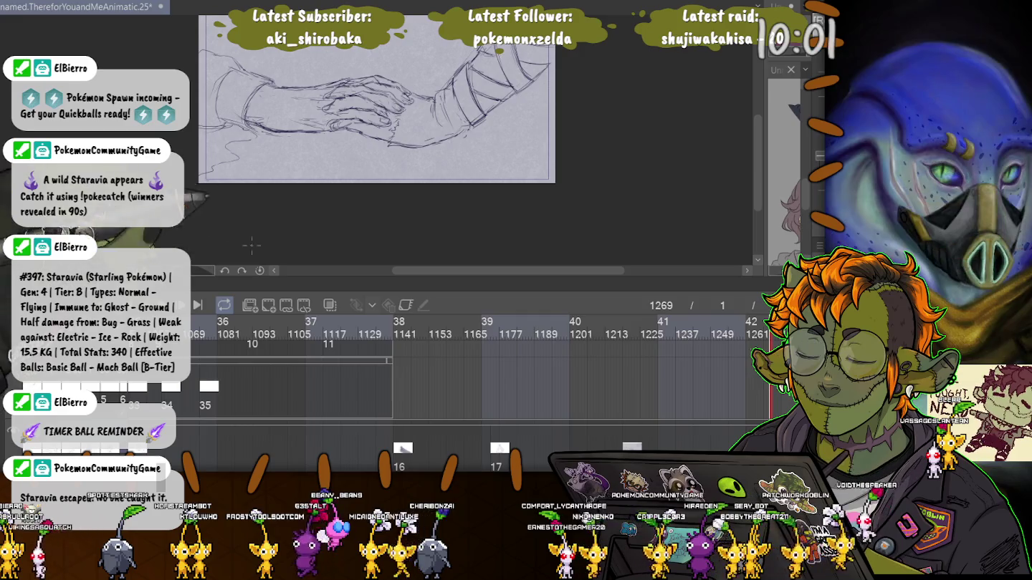
{"action": "mouse_move", "coordinate": [373, 107]}
{"action": "left_mouse_down"}
{"action": "mouse_move", "coordinate": [384, 168]}
{"action": "mouse_move", "coordinate": [385, 75]}
{"action": "mouse_move", "coordinate": [375, 131]}
{"action": "left_mouse_up"}
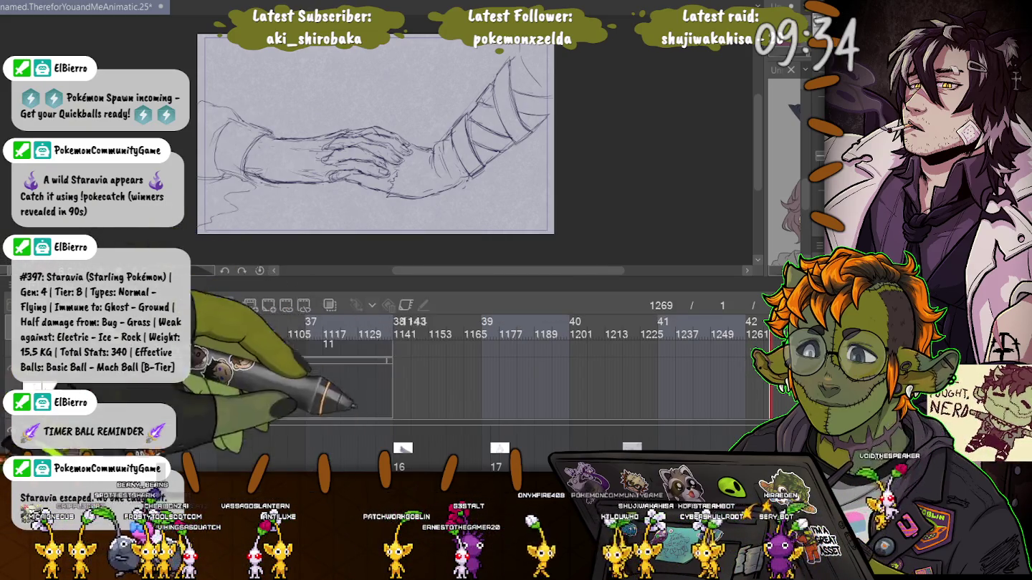
{"action": "scroll", "coordinate": [473, 373], "scroll_direction": "right", "scroll_amount": 3}
Advance playback to a later empty frame, then scroll the timeline back toward frame 1.
{"action": "key", "text": "space"}
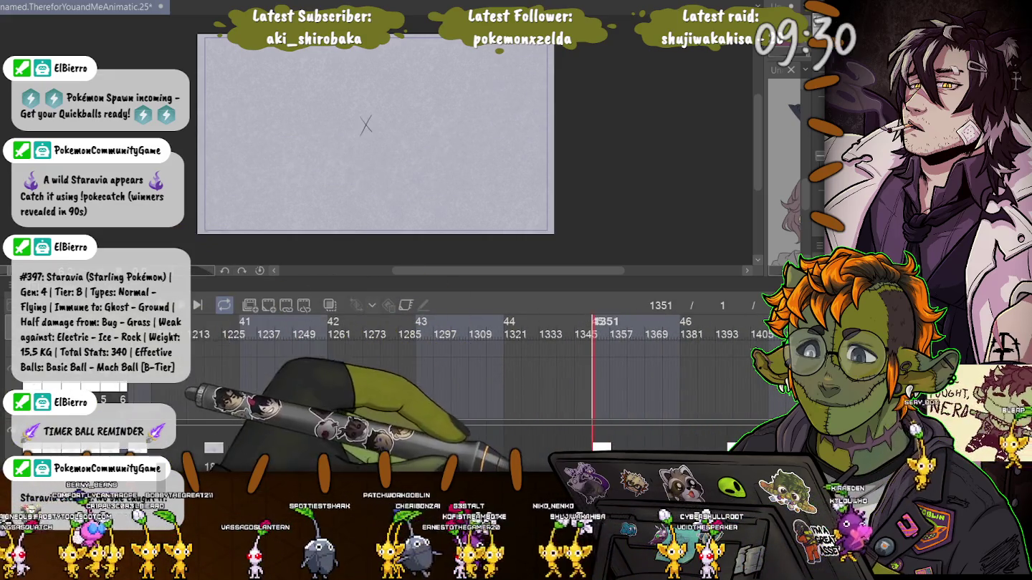
{"action": "scroll", "coordinate": [473, 373], "scroll_direction": "right", "scroll_amount": 5}
{"action": "scroll", "coordinate": [473, 372], "scroll_direction": "left", "scroll_amount": 15}
{"action": "scroll", "coordinate": [473, 373], "scroll_direction": "left", "scroll_amount": 10}
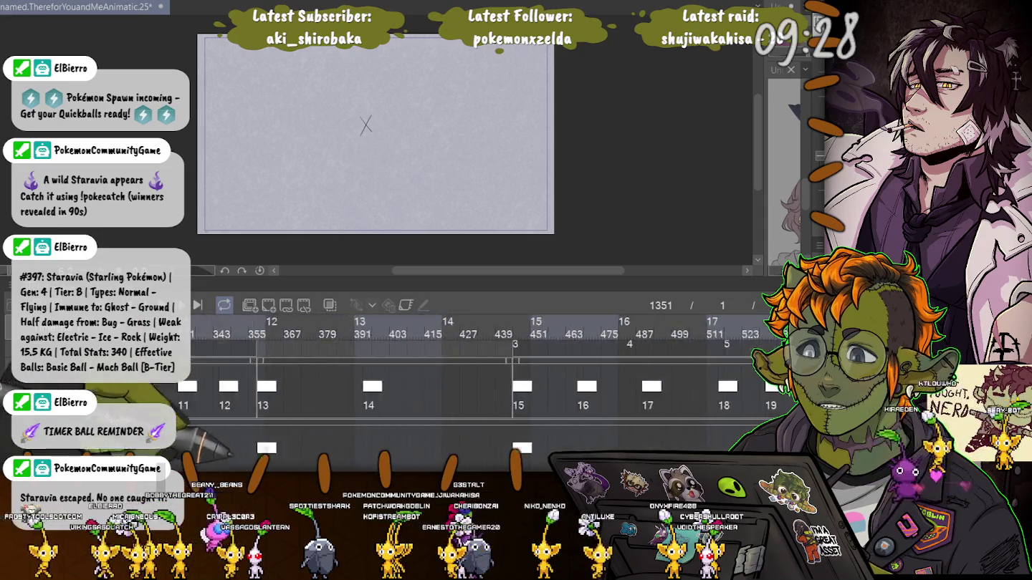
{"action": "scroll", "coordinate": [473, 373], "scroll_direction": "left", "scroll_amount": 6}
{"action": "scroll", "coordinate": [473, 373], "scroll_direction": "left", "scroll_amount": 3}
{"action": "scroll", "coordinate": [473, 372], "scroll_direction": "left", "scroll_amount": 5}
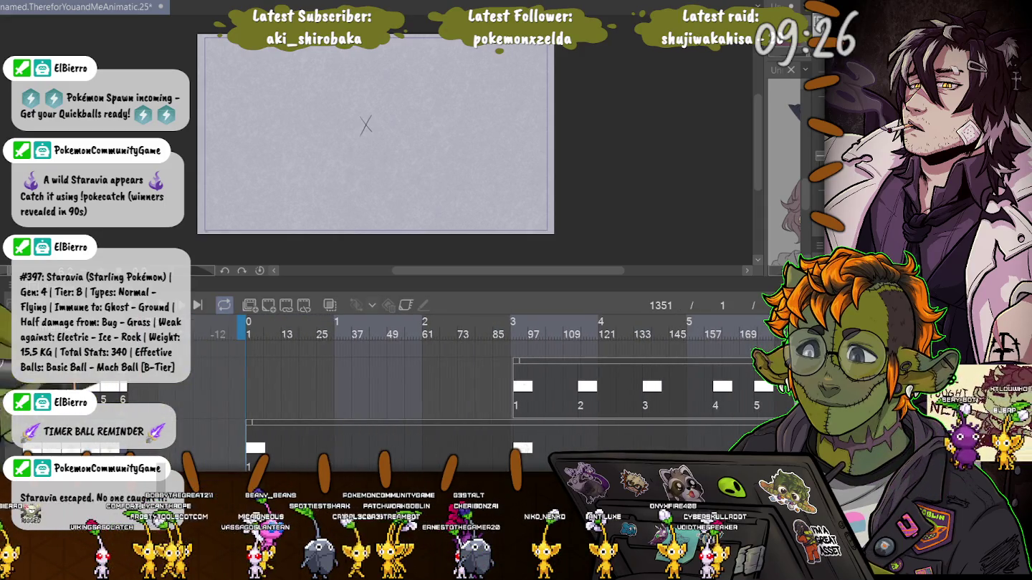
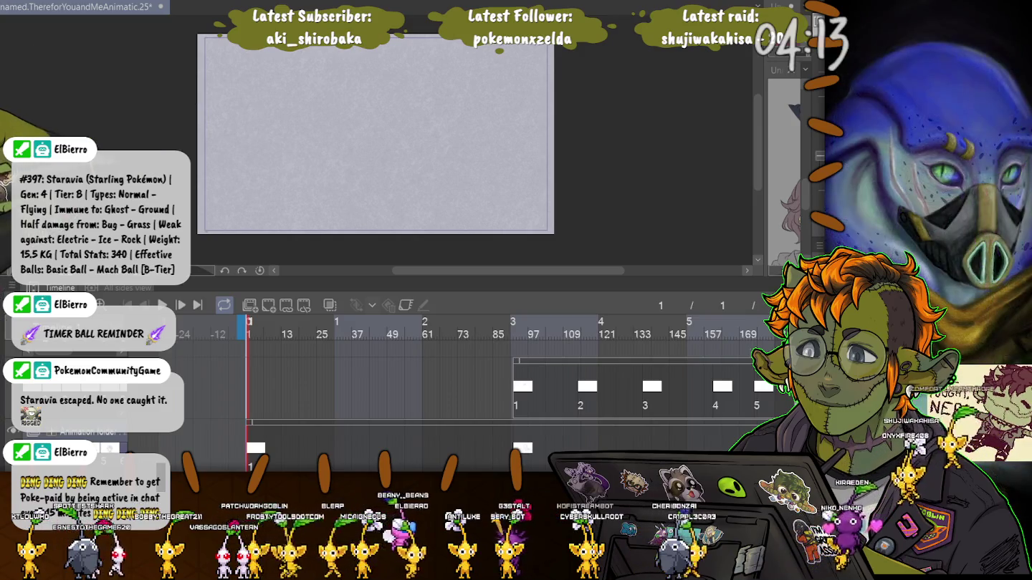
Play and stop the animatic twice to review the opening scenes.
{"action": "key", "text": "space"}
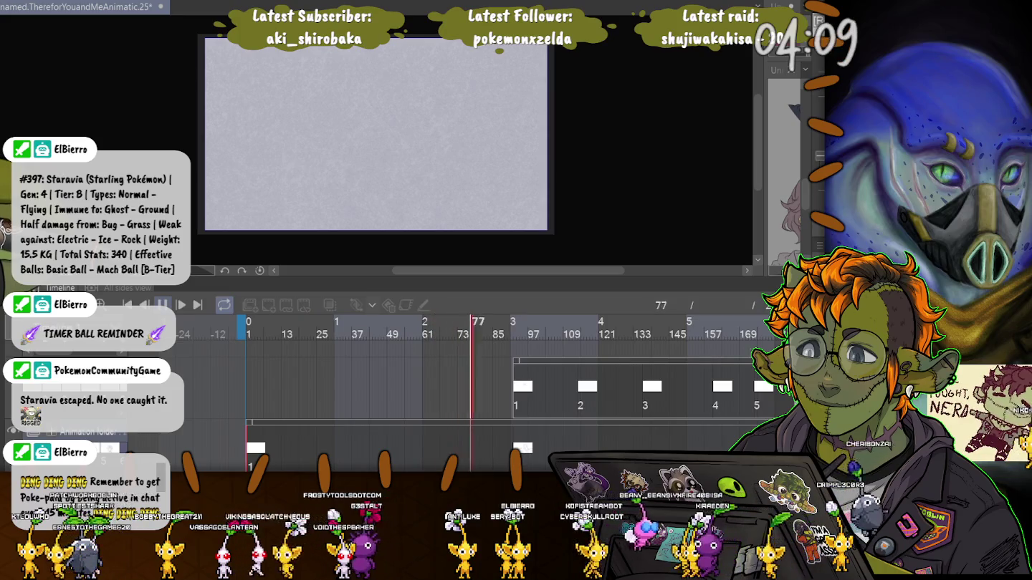
{"action": "key", "text": "space"}
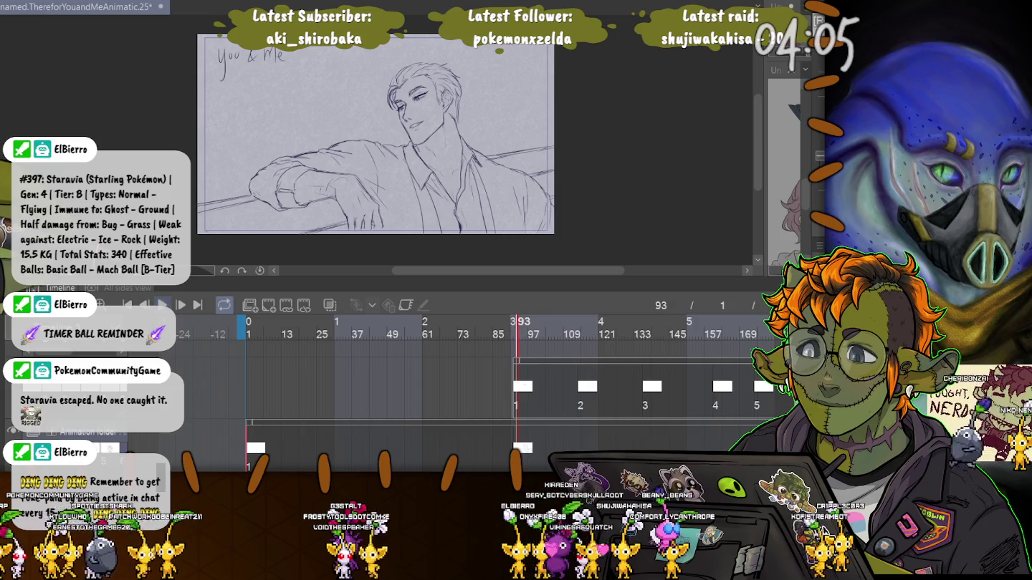
{"action": "key", "text": "space"}
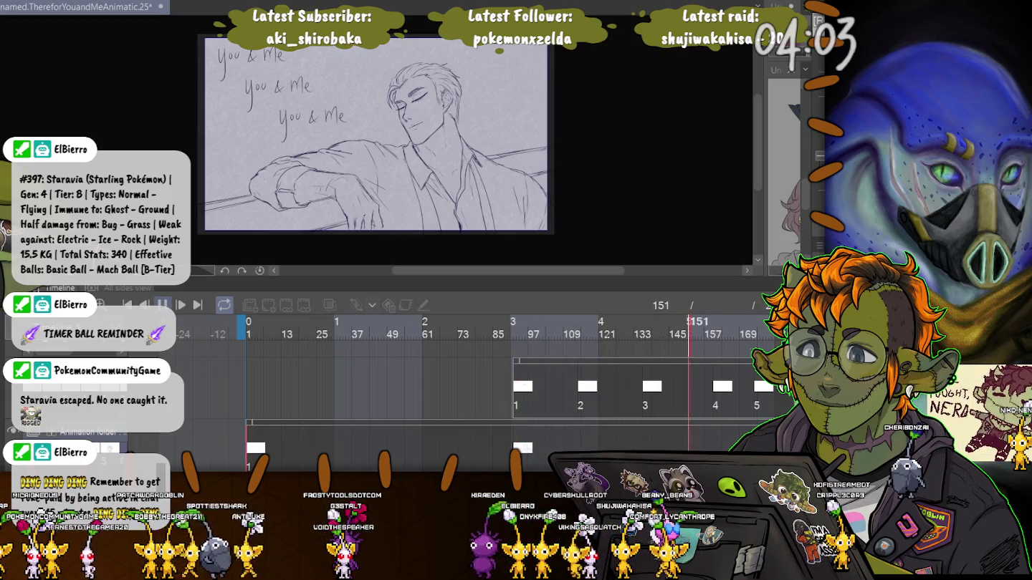
{"action": "key", "text": "space"}
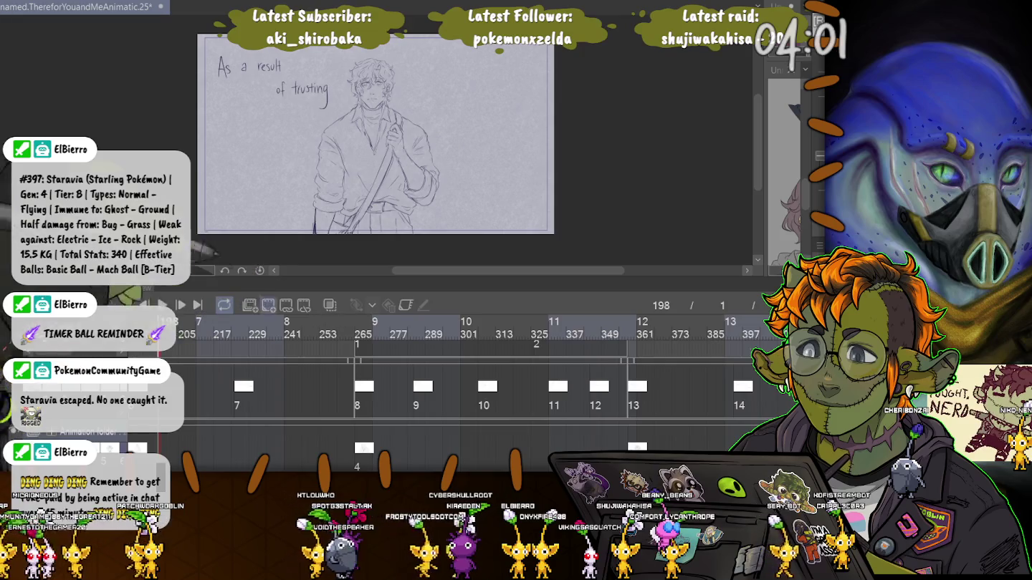
Put the playhead on frame 93 and create new text cel 1a there.
{"action": "scroll", "coordinate": [466, 387], "scroll_direction": "left", "scroll_amount": 5}
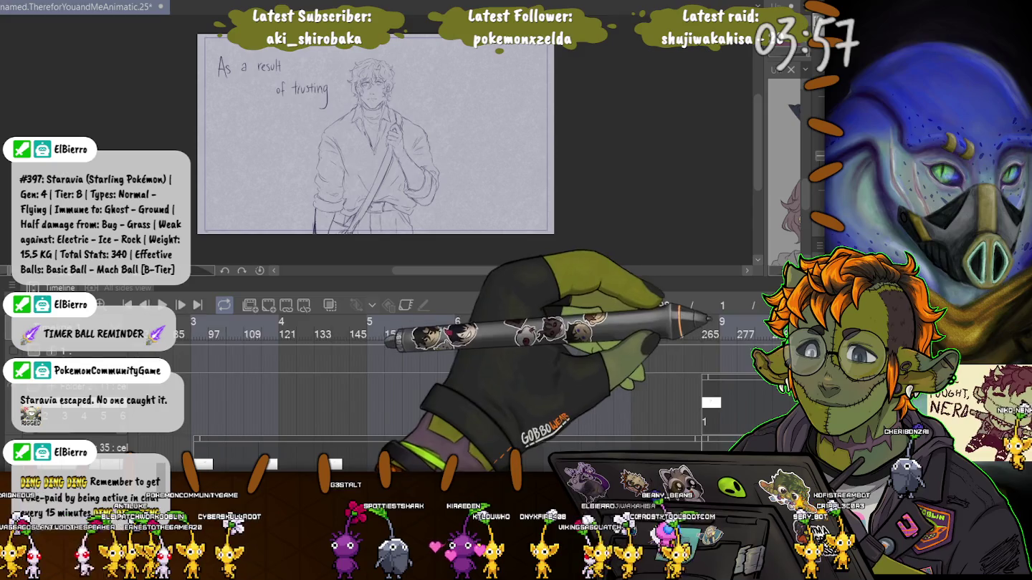
{"action": "scroll", "coordinate": [465, 402], "scroll_direction": "up", "scroll_amount": 3}
{"action": "left_click", "coordinate": [204, 322]}
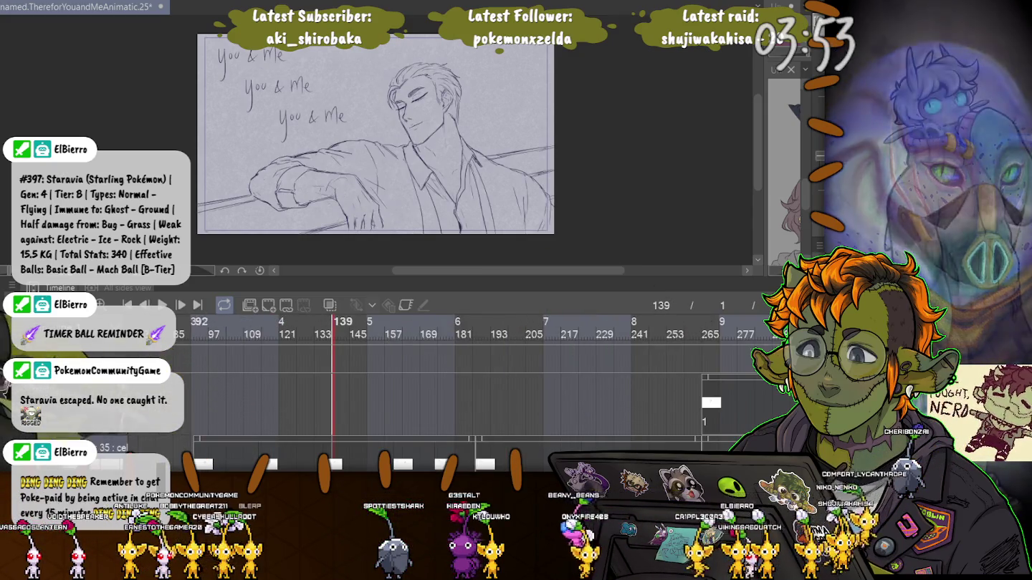
{"action": "left_click_drag", "start_coordinate": [272, 322], "coordinate": [194, 322]}
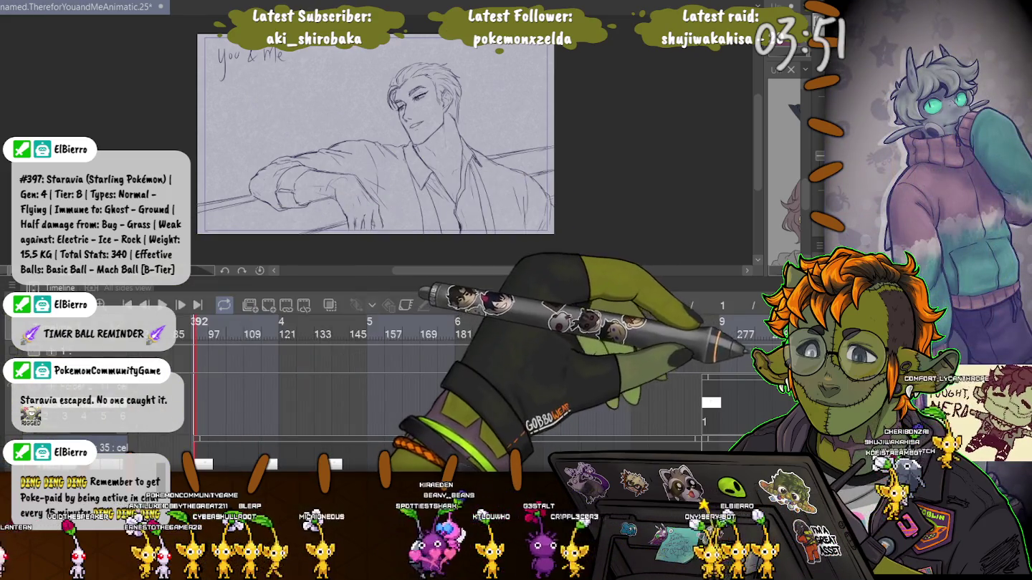
{"action": "left_click", "coordinate": [199, 322]}
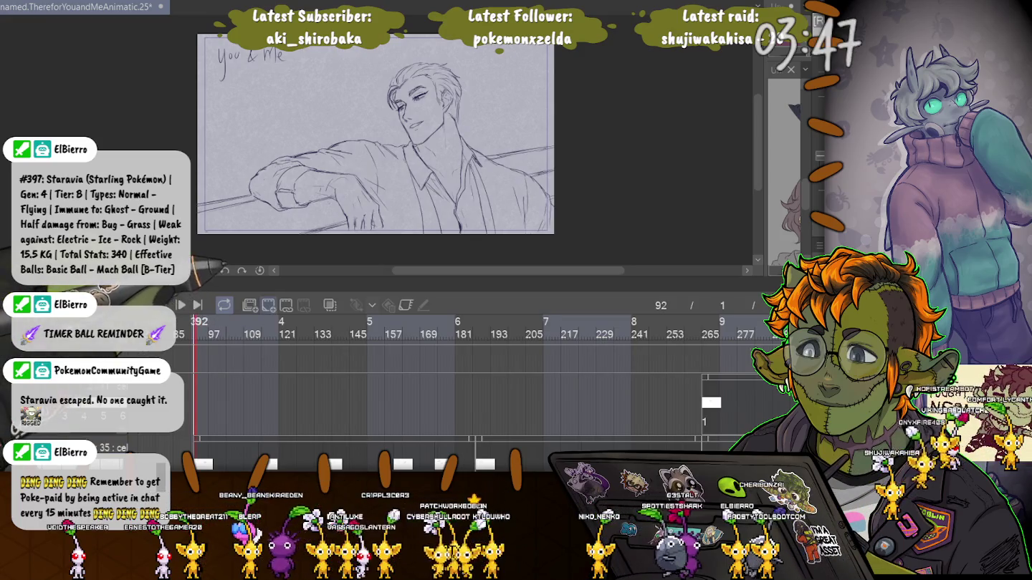
{"action": "key", "text": "ctrl+shift+alt+n"}
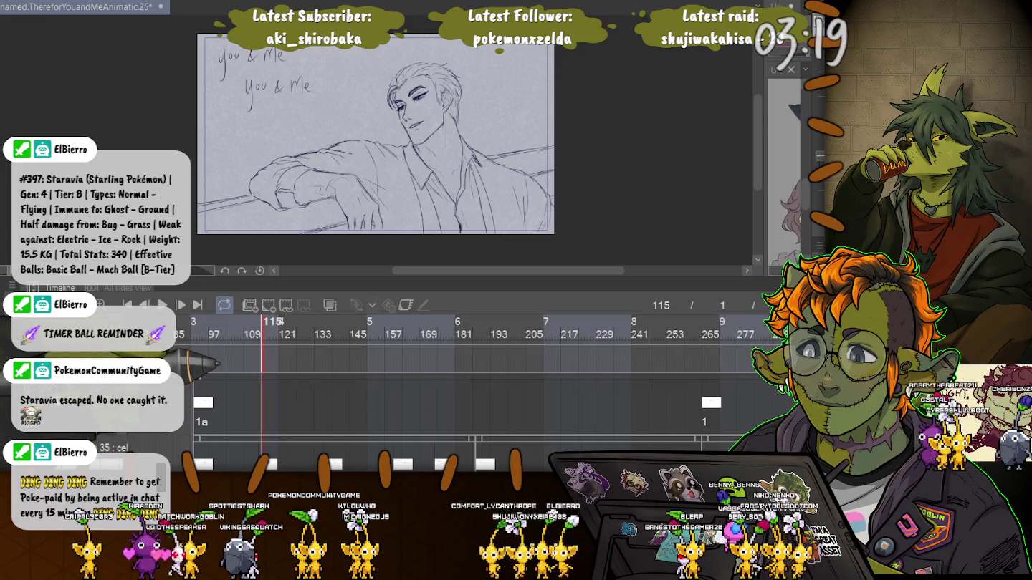
Create text cel 1b at frame 114 and cel 1c at frame 136, then go to frame 160.
{"action": "key", "text": "ctrl+z"}
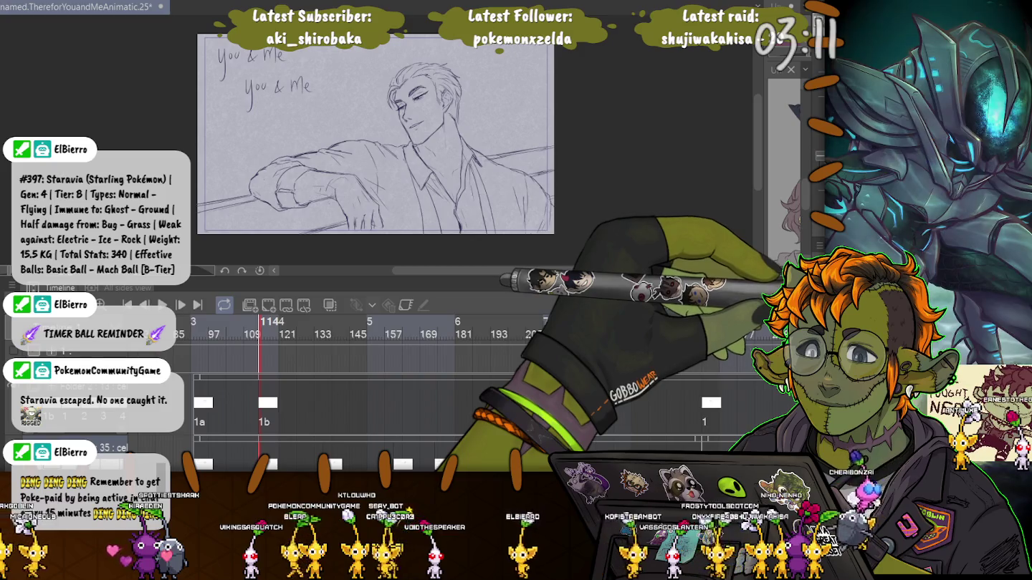
{"action": "key", "text": "ctrl+z"}
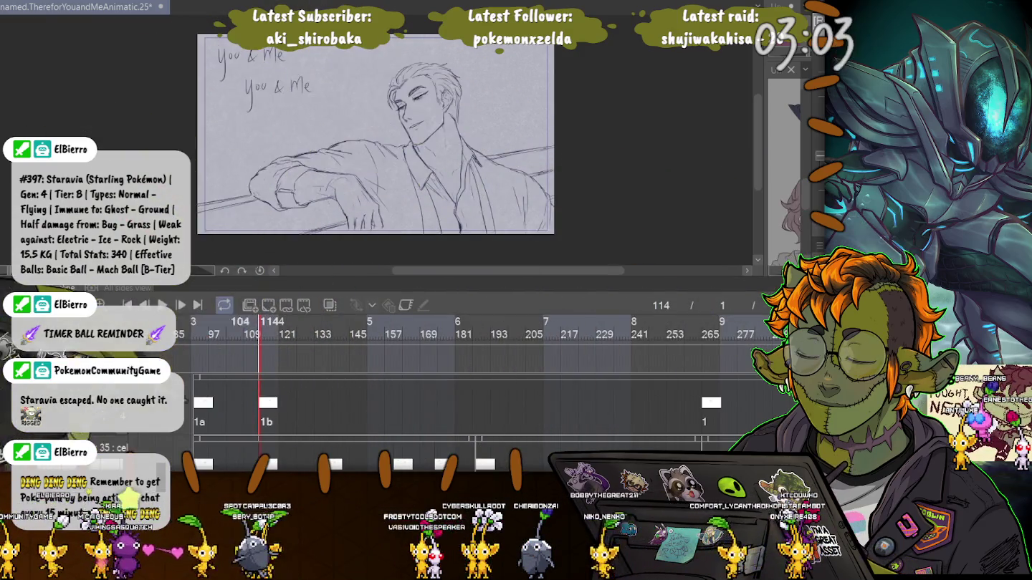
{"action": "scroll", "coordinate": [458, 416], "scroll_direction": "down", "scroll_amount": 1}
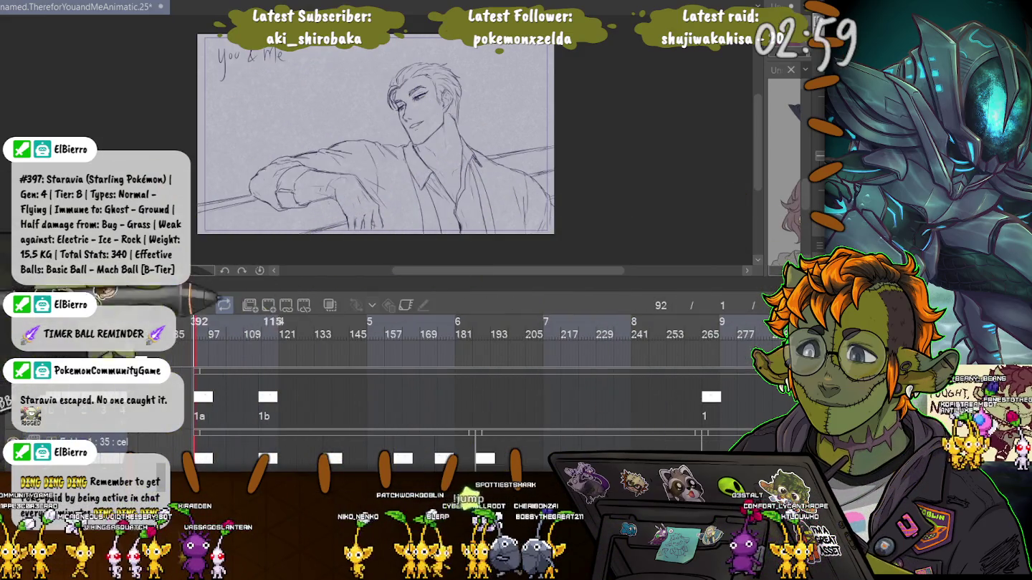
{"action": "left_click", "coordinate": [324, 326]}
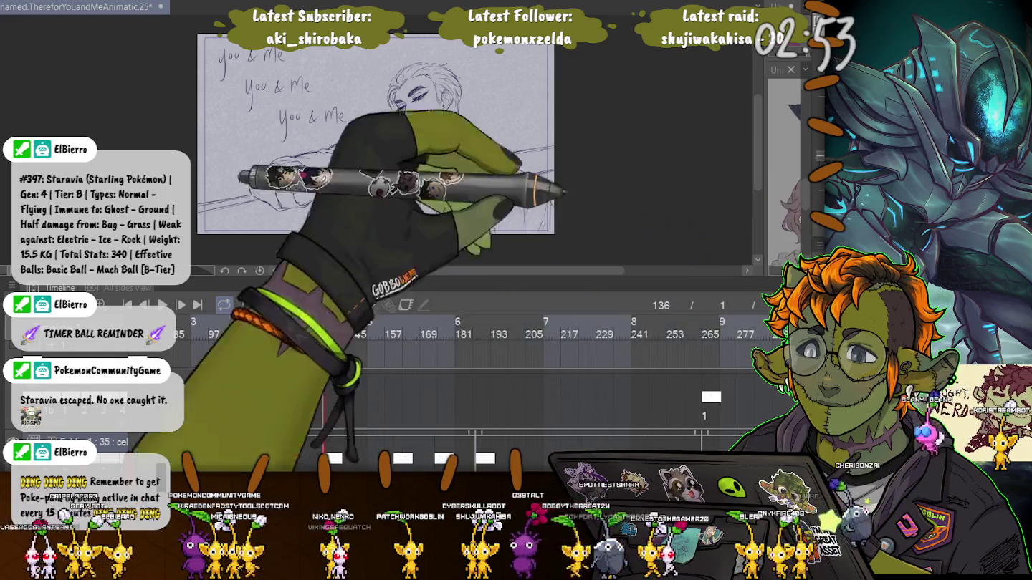
{"action": "key", "text": "Right"}
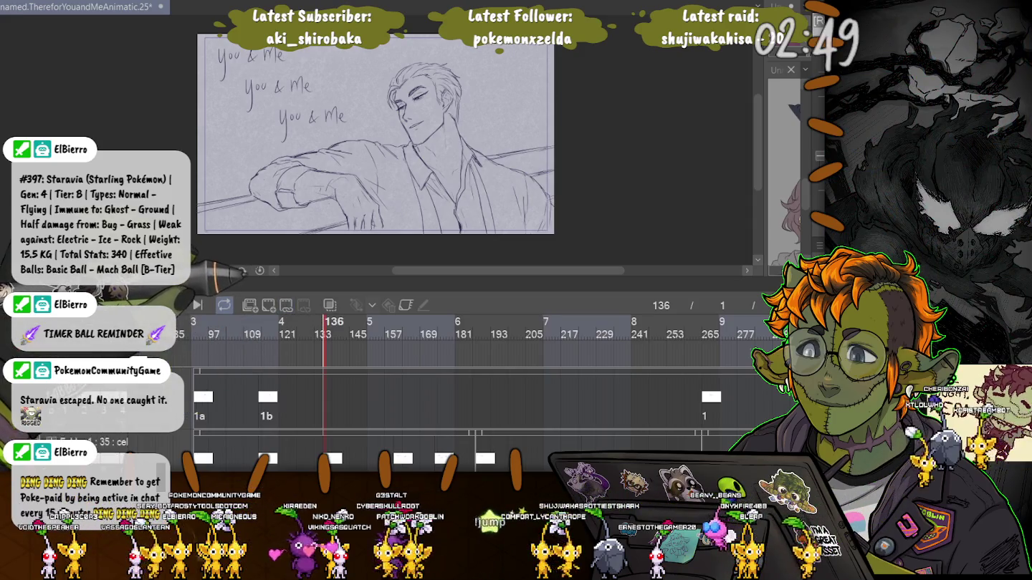
{"action": "left_click", "coordinate": [250, 305]}
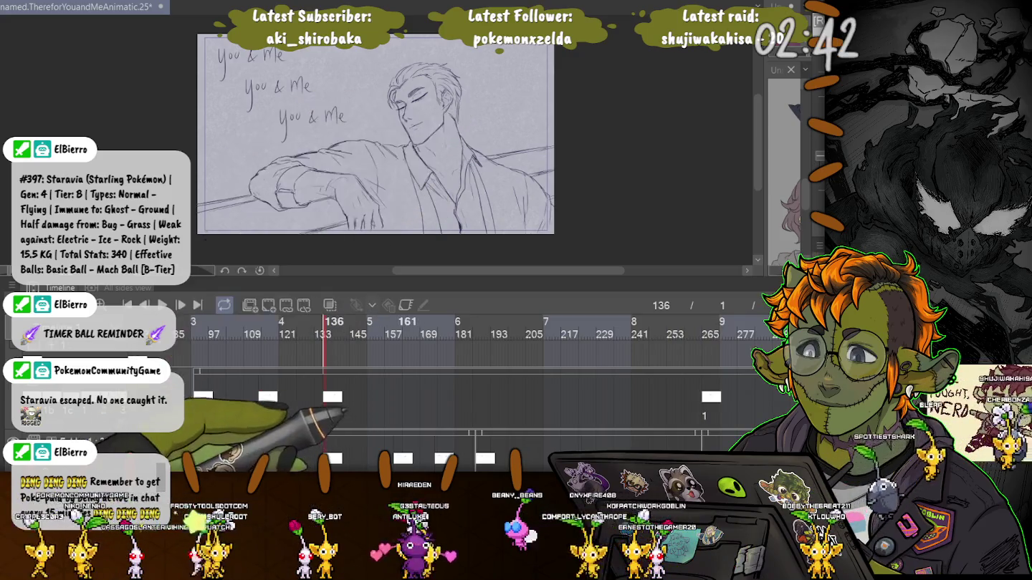
{"action": "left_click", "coordinate": [396, 327]}
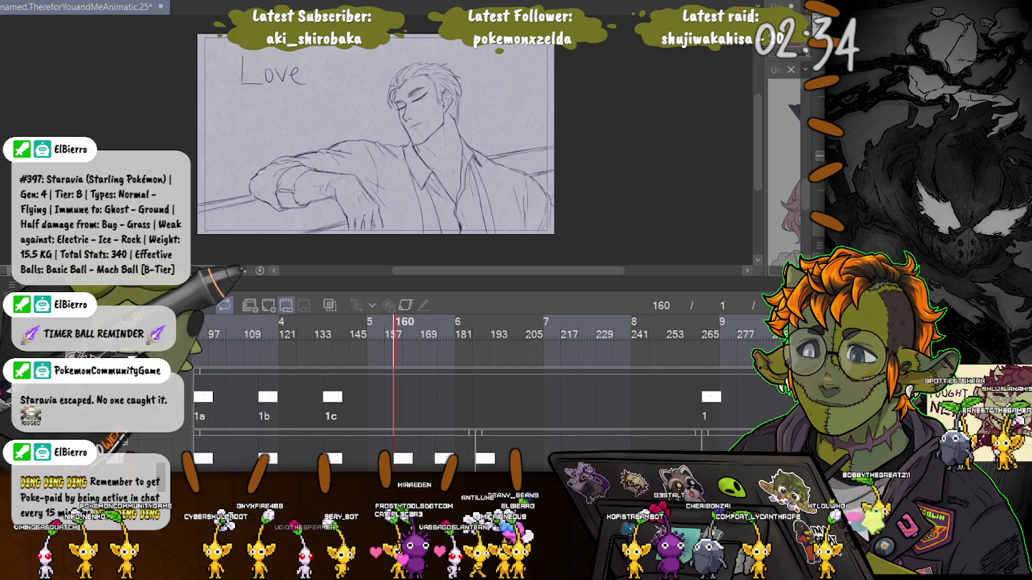
Create cel 1d at frame 160 and 1e near frame 174, then check frames 136–174 and play back.
{"action": "key", "text": "ctrl+shift+n"}
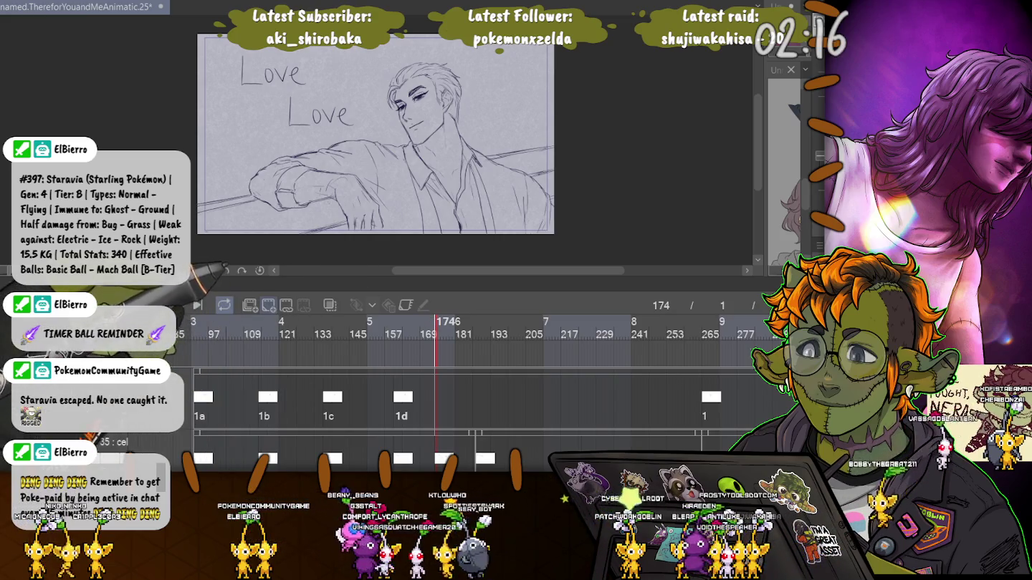
{"action": "key", "text": "ctrl+shift+n"}
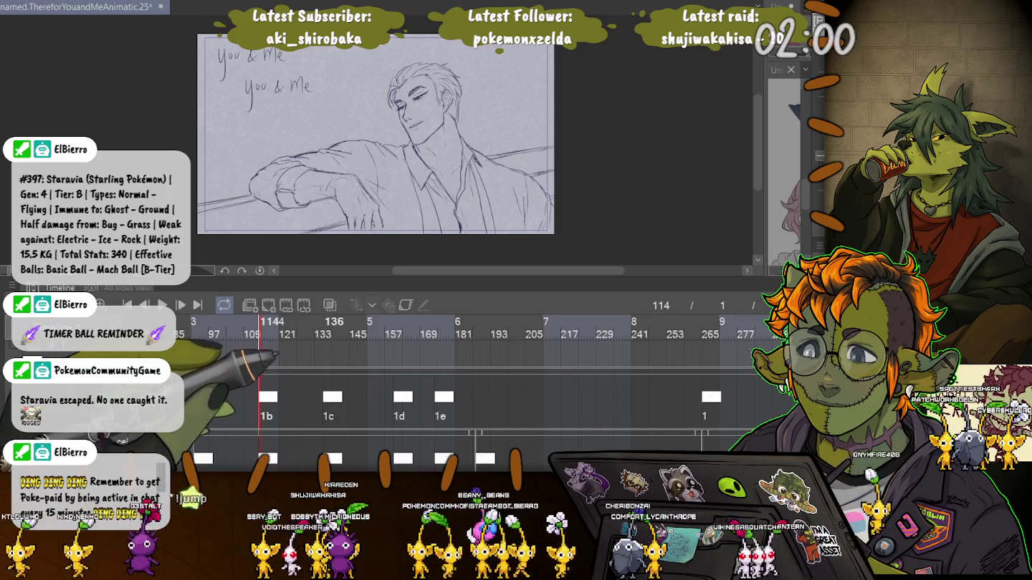
{"action": "left_click", "coordinate": [323, 324]}
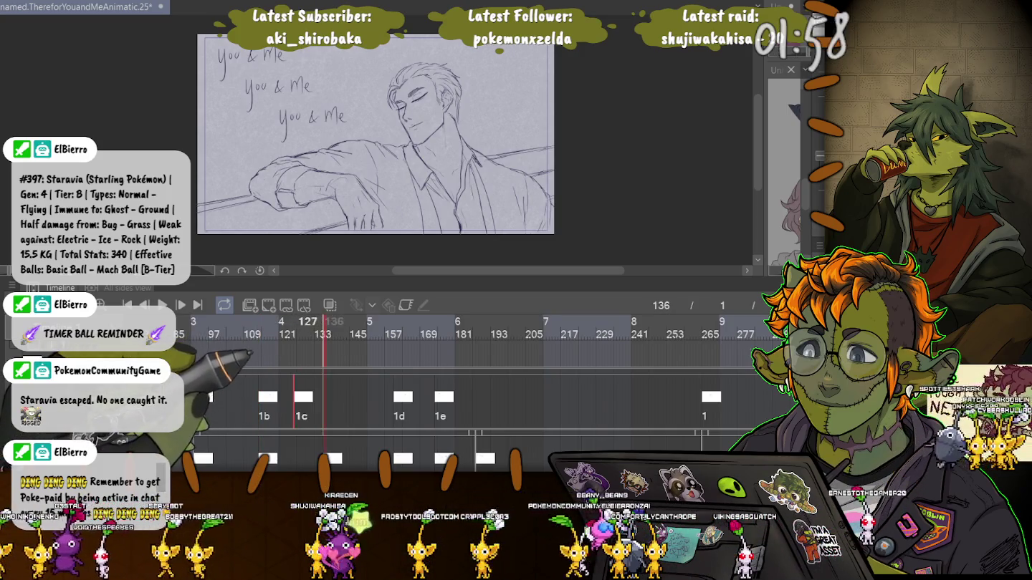
{"action": "left_click", "coordinate": [394, 324]}
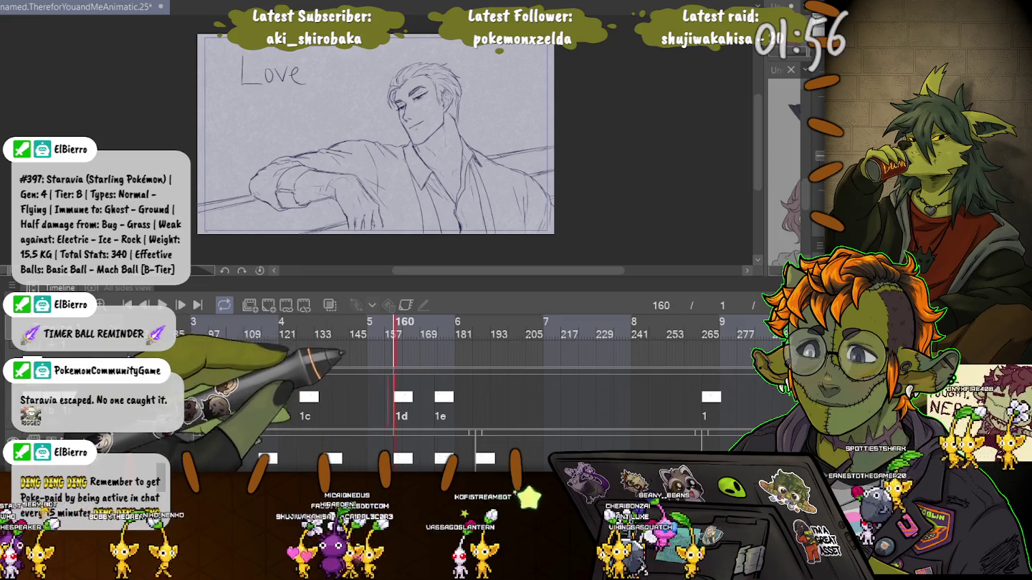
{"action": "left_click", "coordinate": [436, 324]}
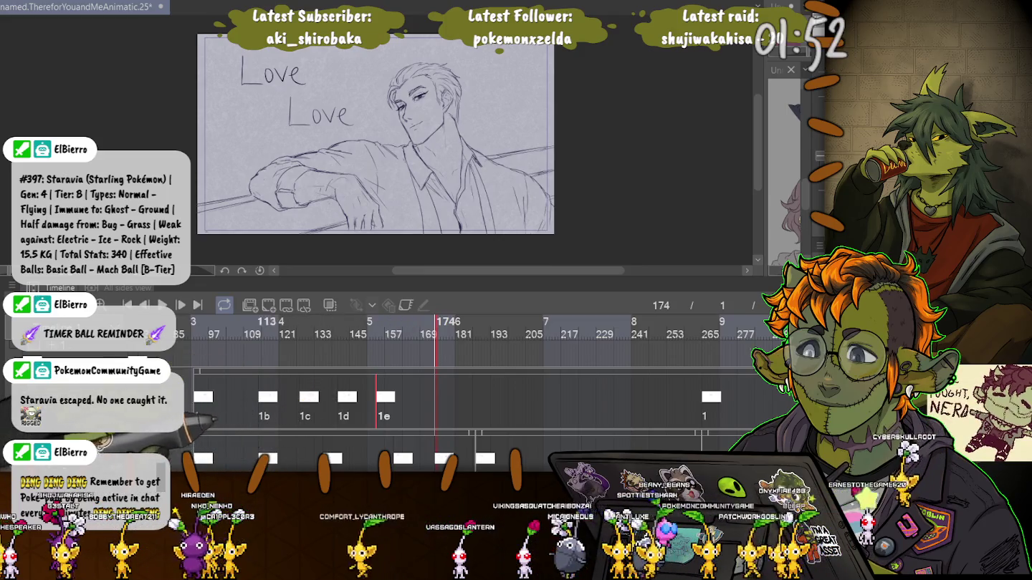
{"action": "key", "text": "space"}
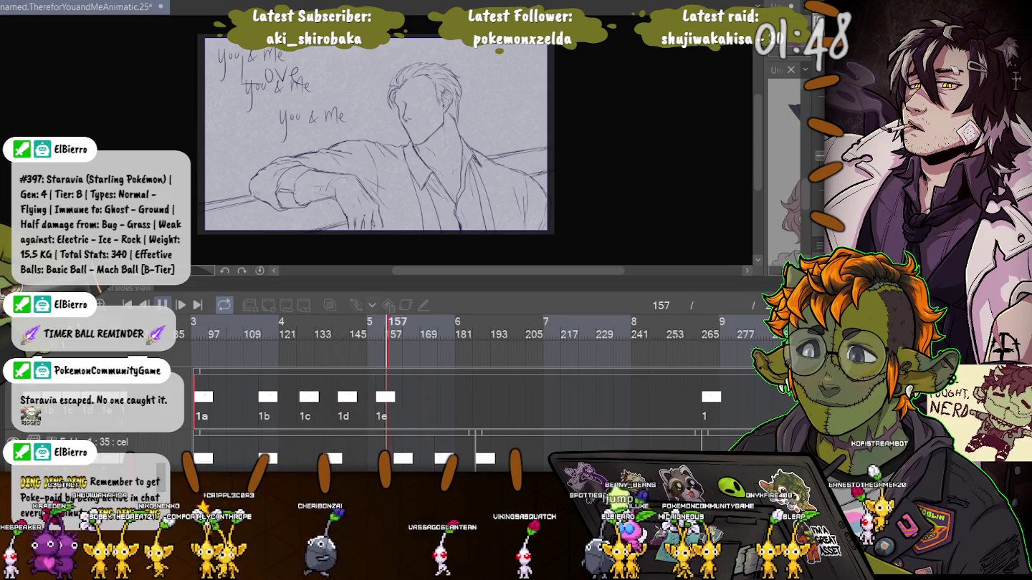
{"action": "key", "text": "space"}
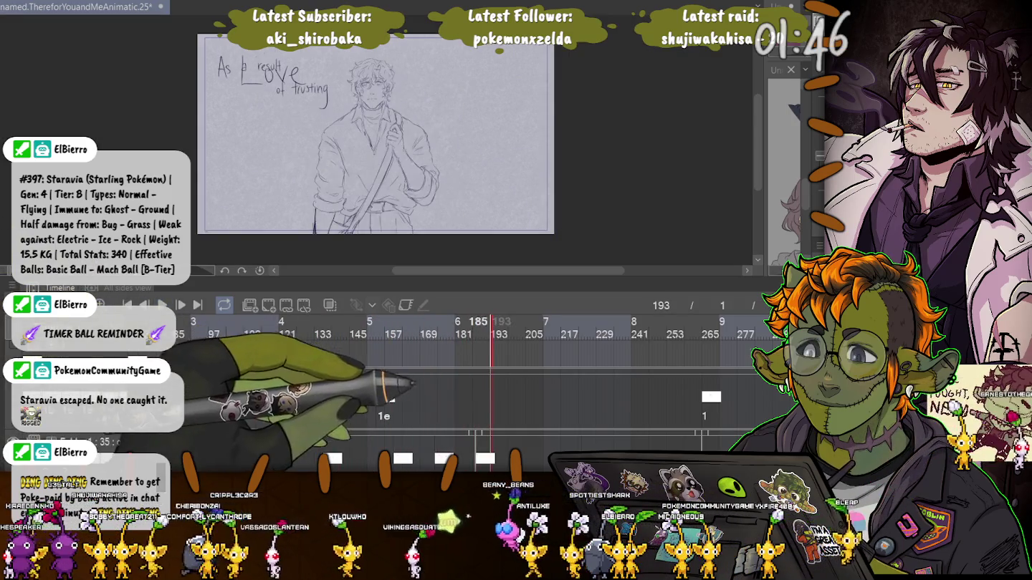
Step through frames 154, 160 and 174, toggling undo/redo to compare the man's facial features.
{"action": "left_click", "coordinate": [378, 397]}
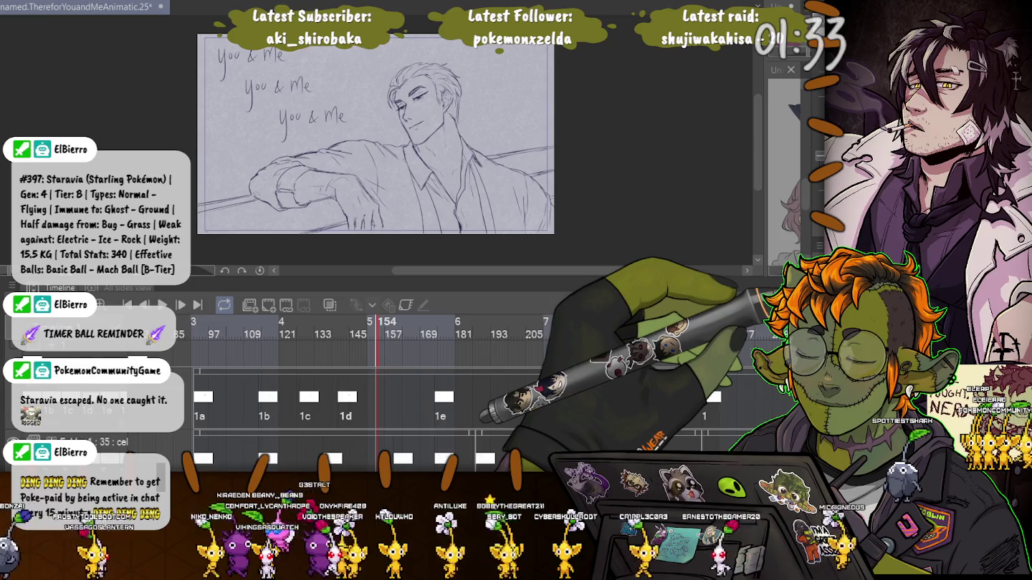
{"action": "left_click", "coordinate": [394, 326]}
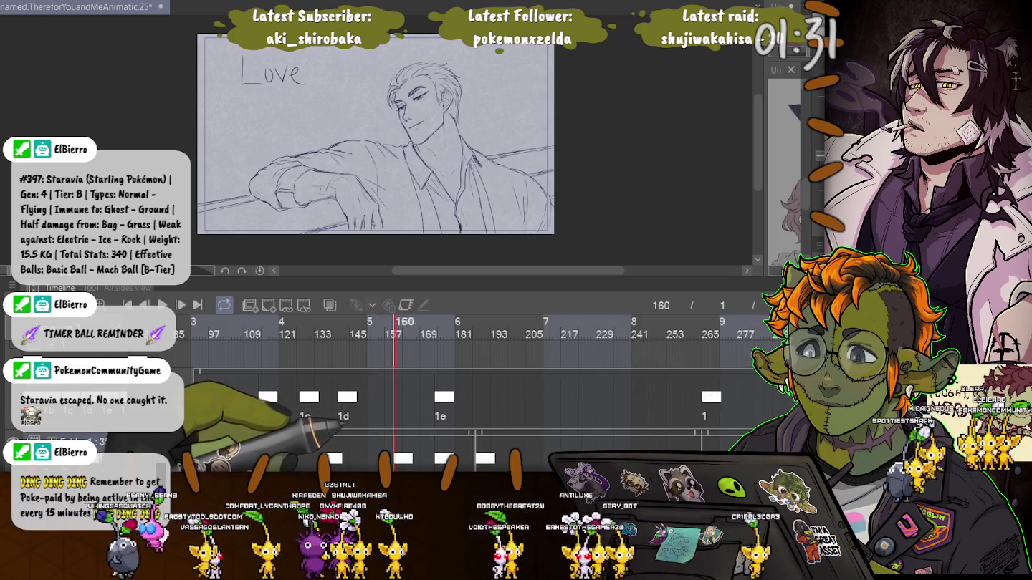
{"action": "mouse_move", "coordinate": [394, 326]}
{"action": "left_mouse_down"}
{"action": "mouse_move", "coordinate": [436, 327]}
{"action": "mouse_move", "coordinate": [394, 326]}
{"action": "left_mouse_up"}
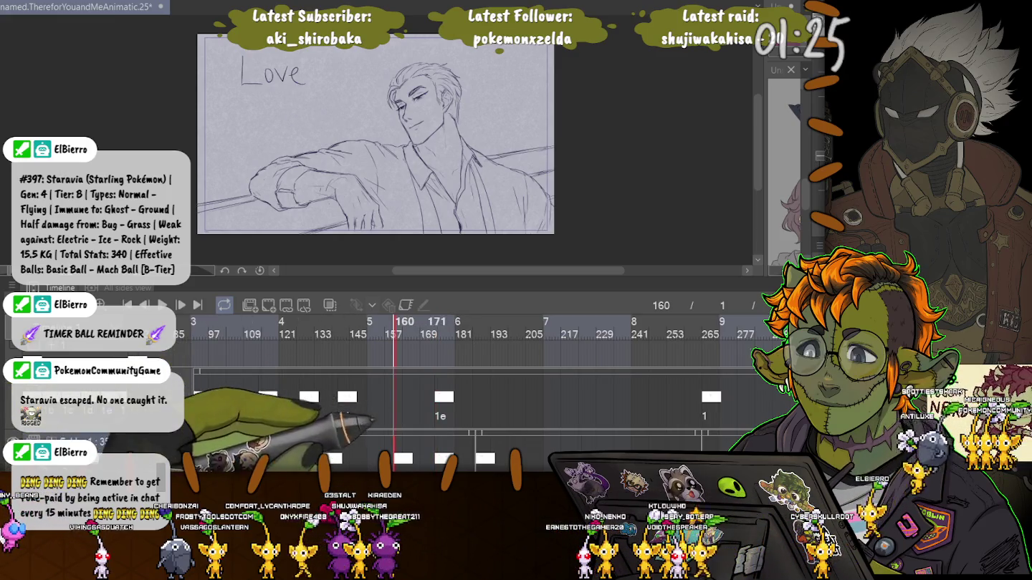
{"action": "left_click", "coordinate": [435, 327]}
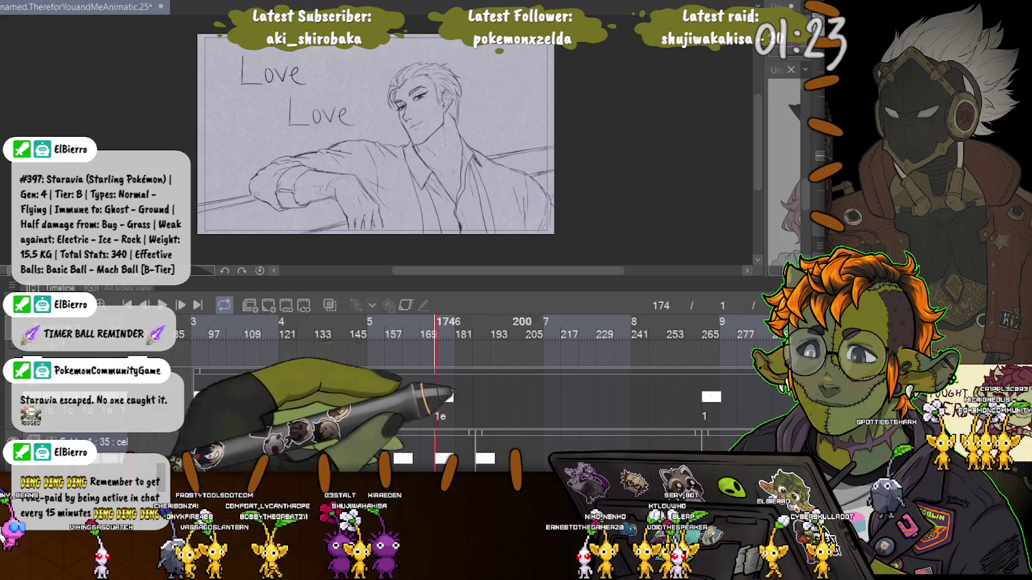
{"action": "key", "text": "ctrl+z"}
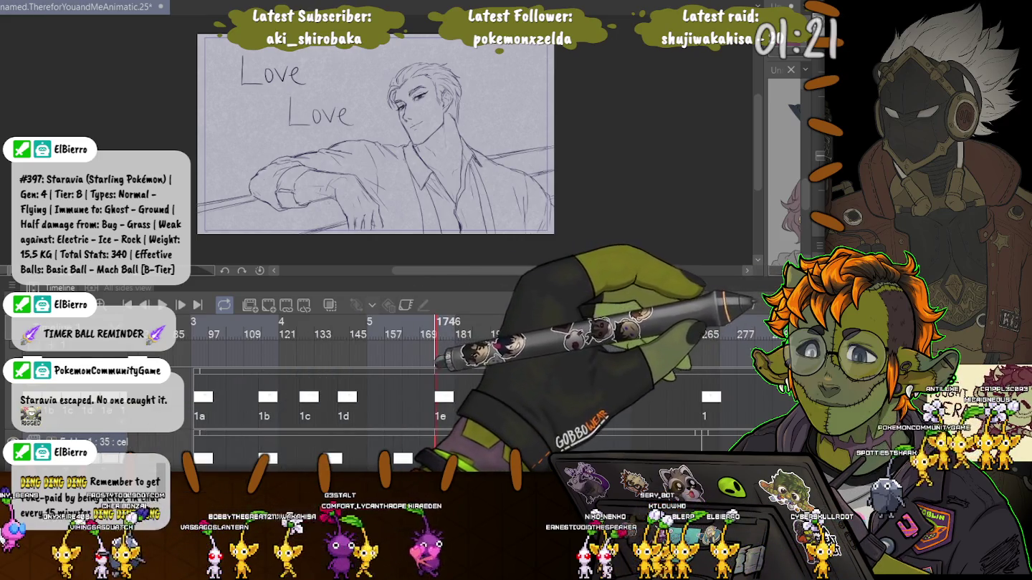
{"action": "key", "text": "ctrl+y"}
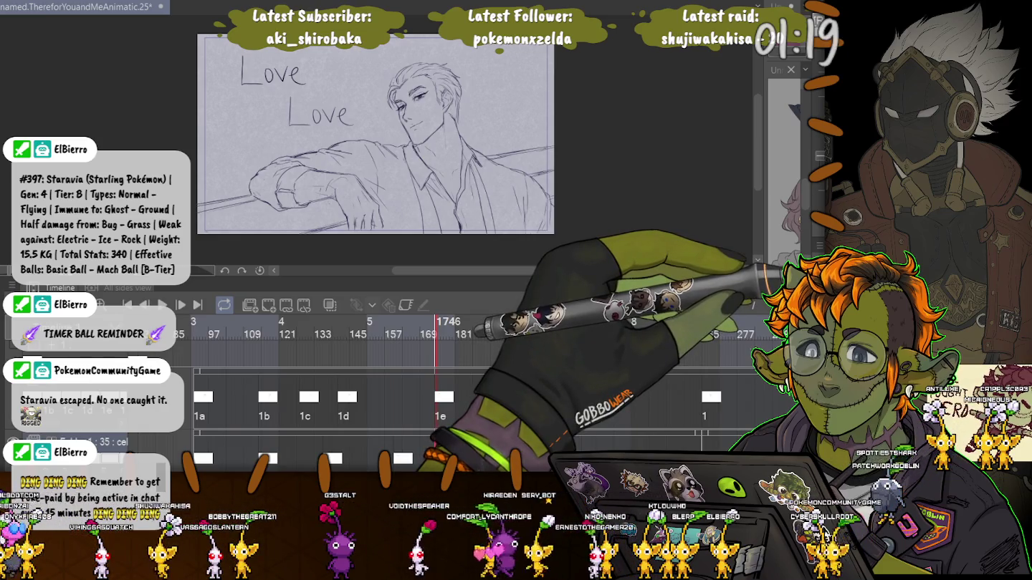
{"action": "key", "text": "ctrl+z"}
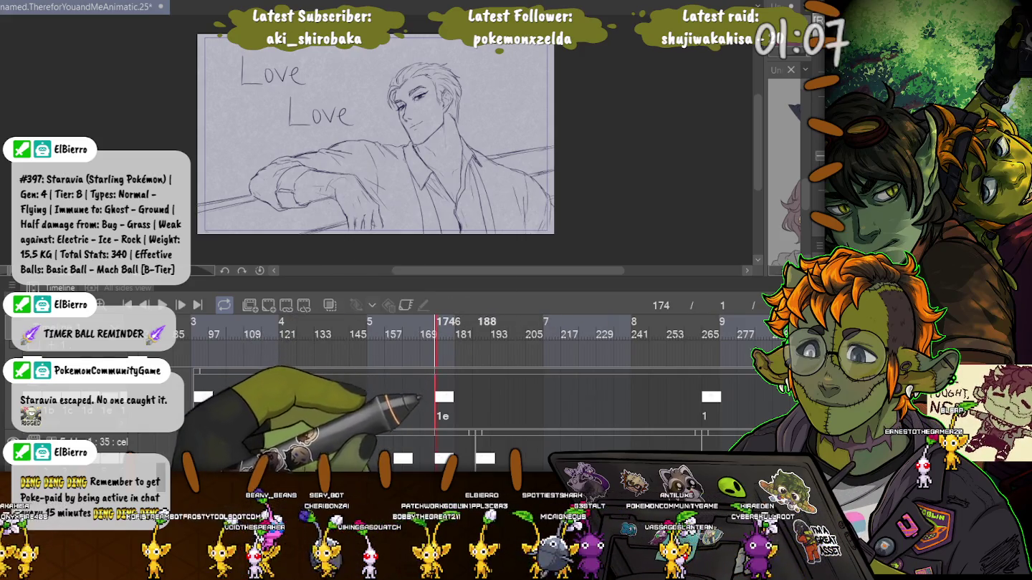
Move to the 'As a result of trusting' frame and undo the eye sketch beside the face.
{"action": "key", "text": "Right"}
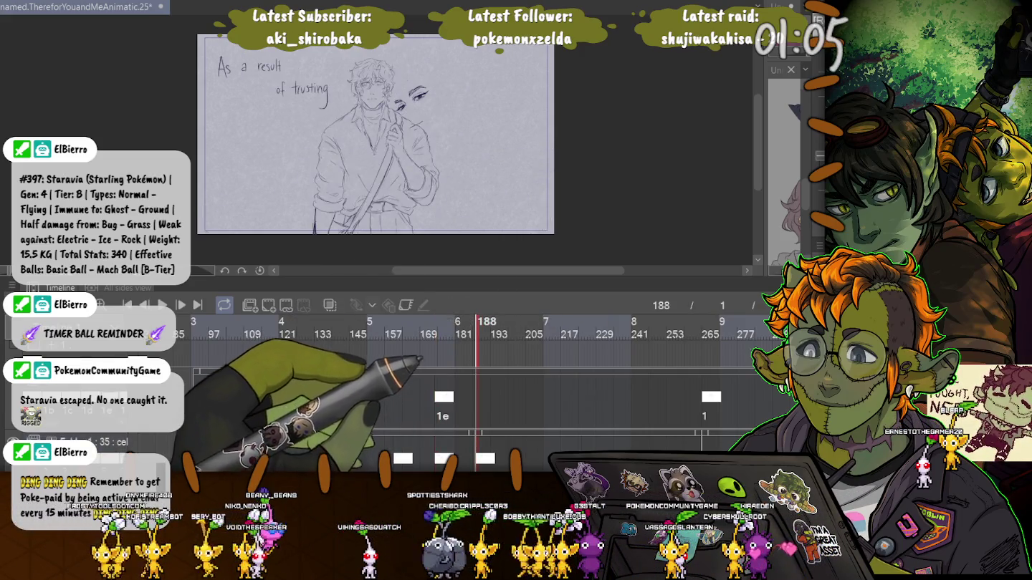
{"action": "key", "text": "ctrl+z"}
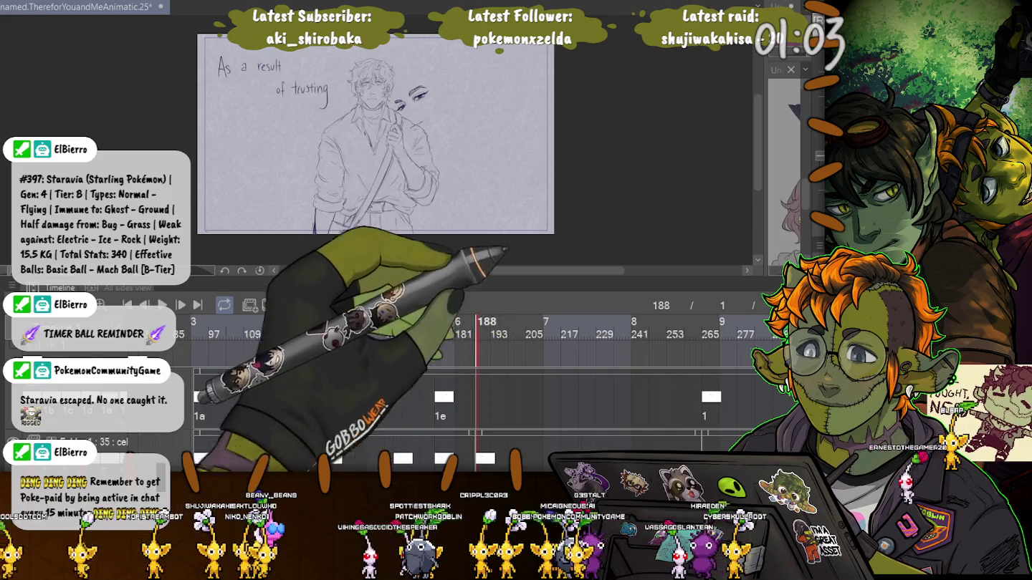
{"action": "key", "text": "space"}
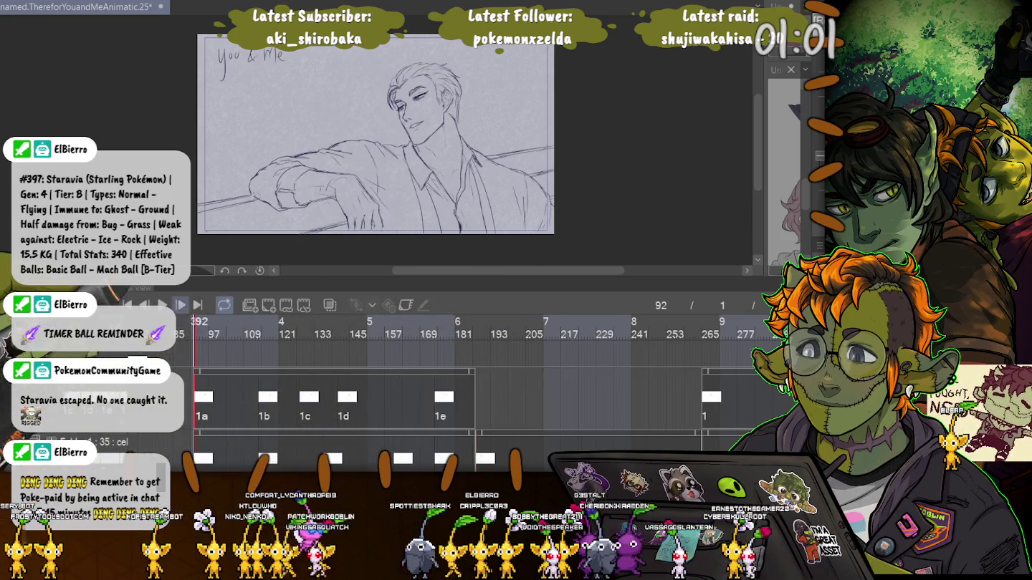
Drag cel 1b later and the Love cel 1e earlier on the text track.
{"action": "key", "text": "space"}
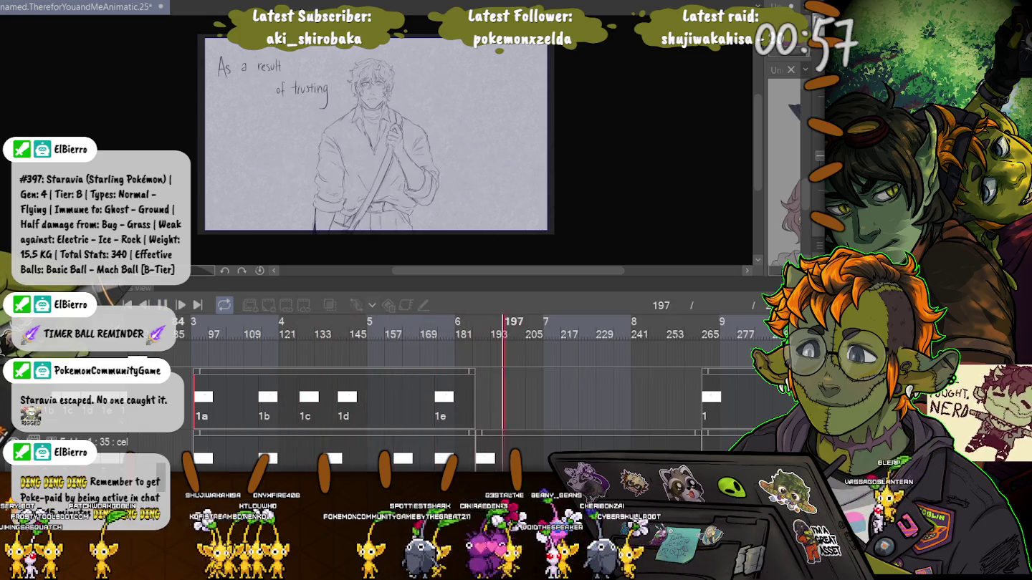
{"action": "key", "text": "space"}
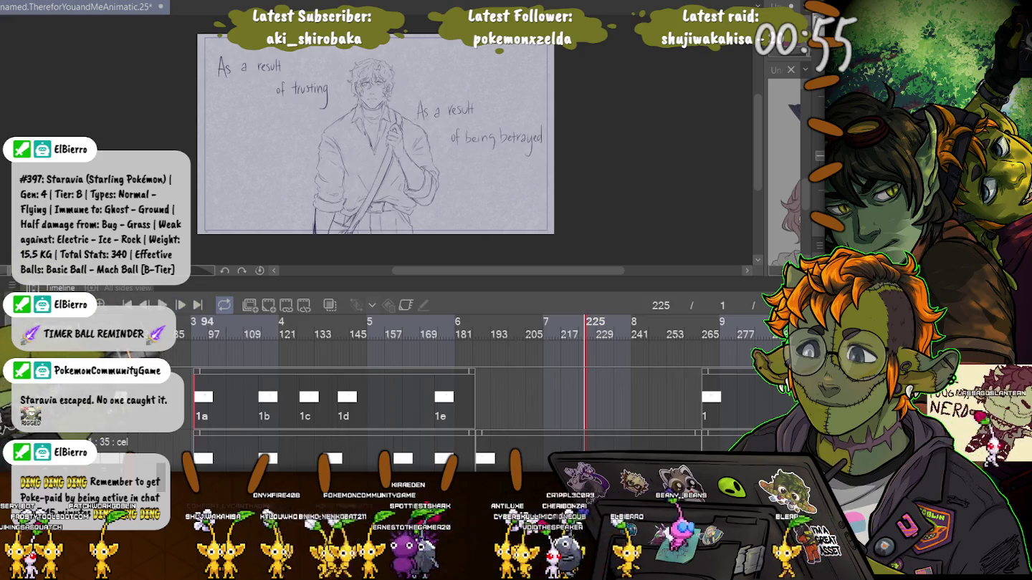
{"action": "left_click", "coordinate": [202, 396]}
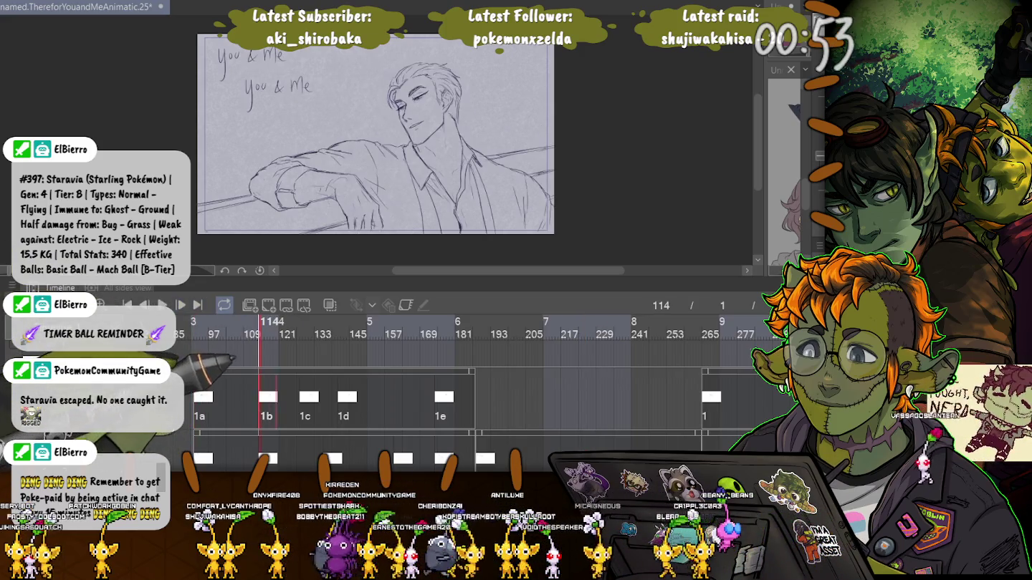
{"action": "left_click_drag", "start_coordinate": [244, 360], "coordinate": [278, 385]}
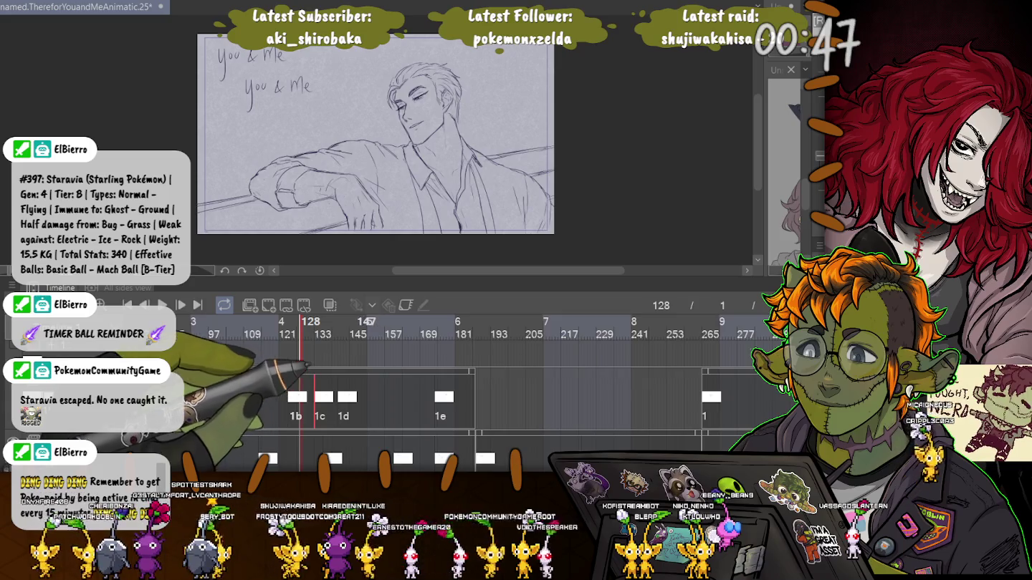
{"action": "left_click_drag", "start_coordinate": [440, 396], "coordinate": [378, 396]}
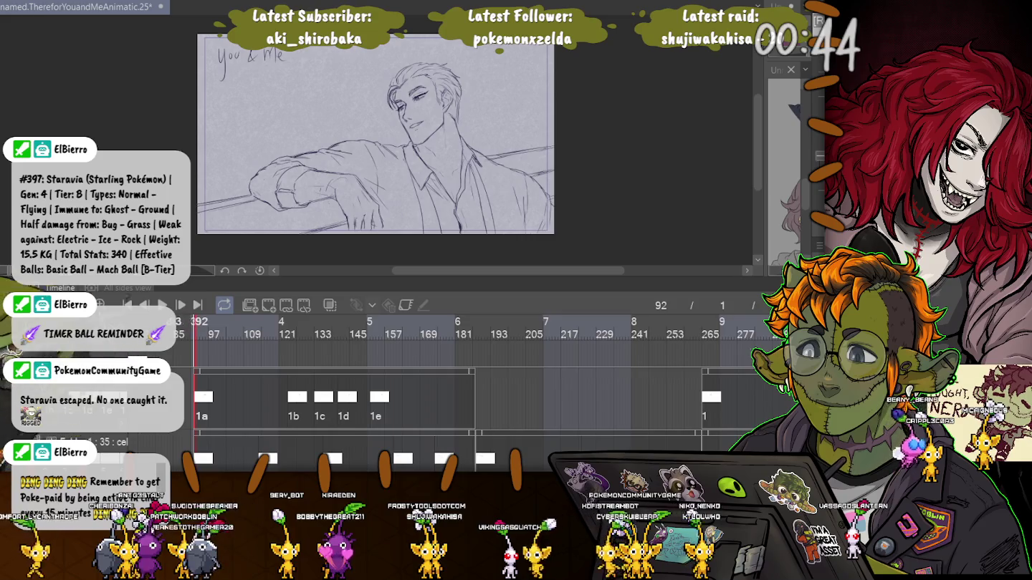
Play back the retimed animatic, checking the frames of cels 1a, 1c and 1d.
{"action": "left_click", "coordinate": [163, 304]}
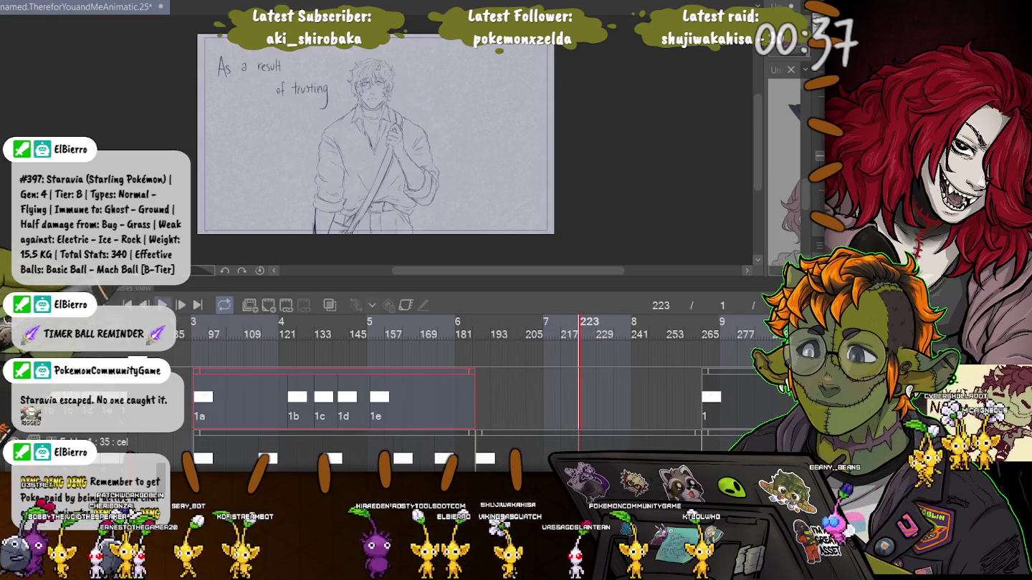
{"action": "key", "text": "space"}
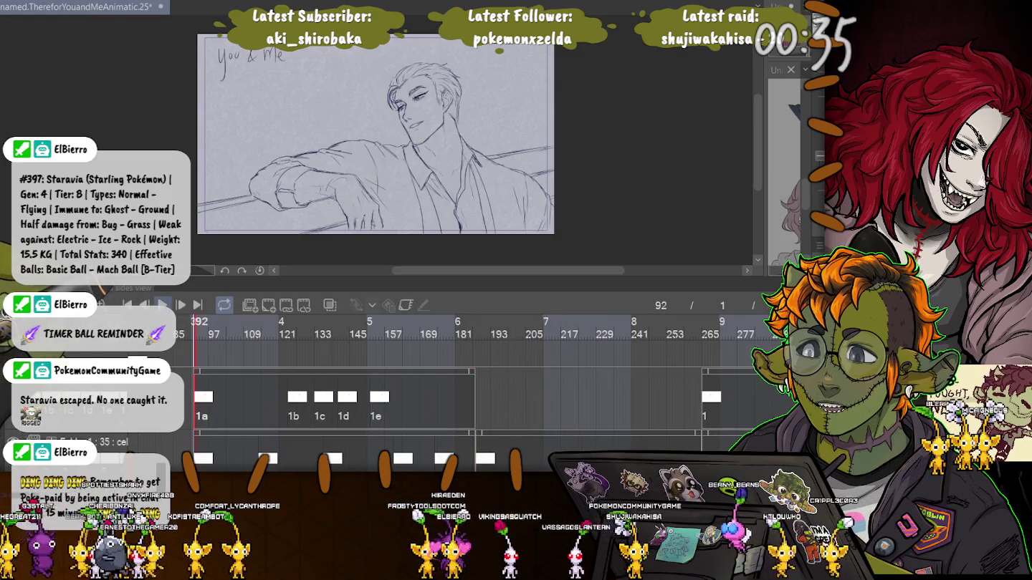
{"action": "left_click", "coordinate": [164, 304]}
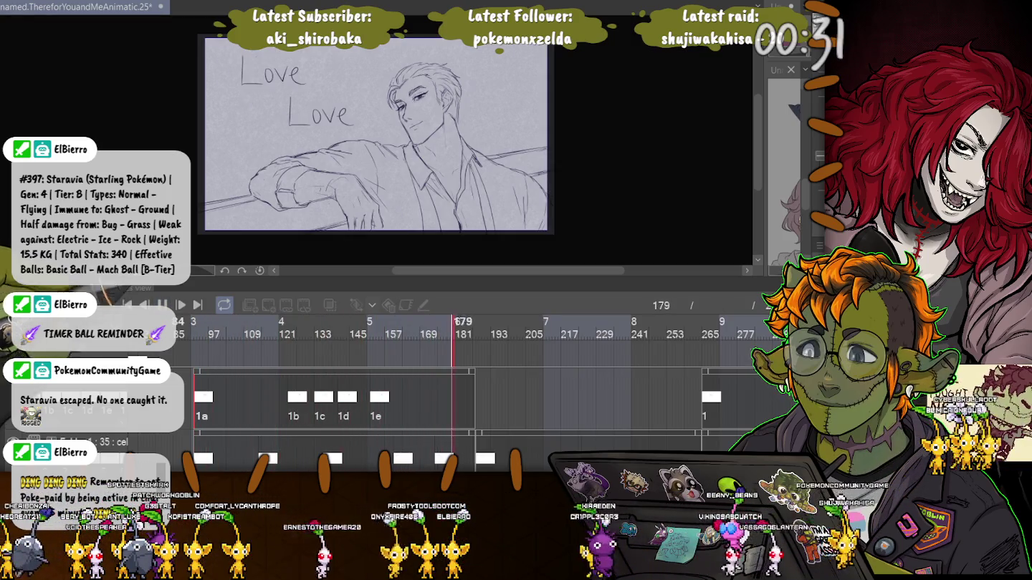
{"action": "left_click", "coordinate": [315, 322]}
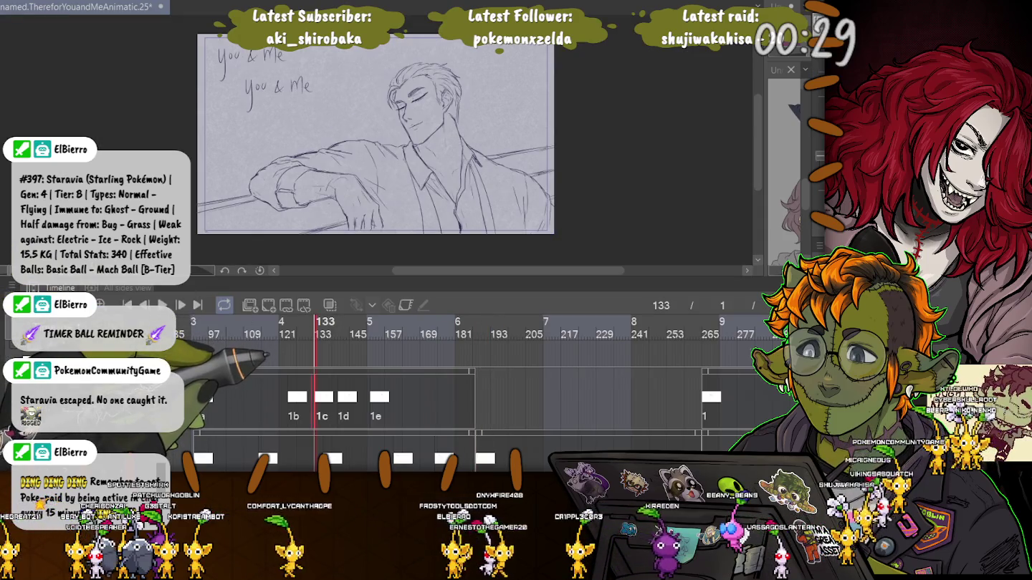
{"action": "left_click", "coordinate": [339, 322]}
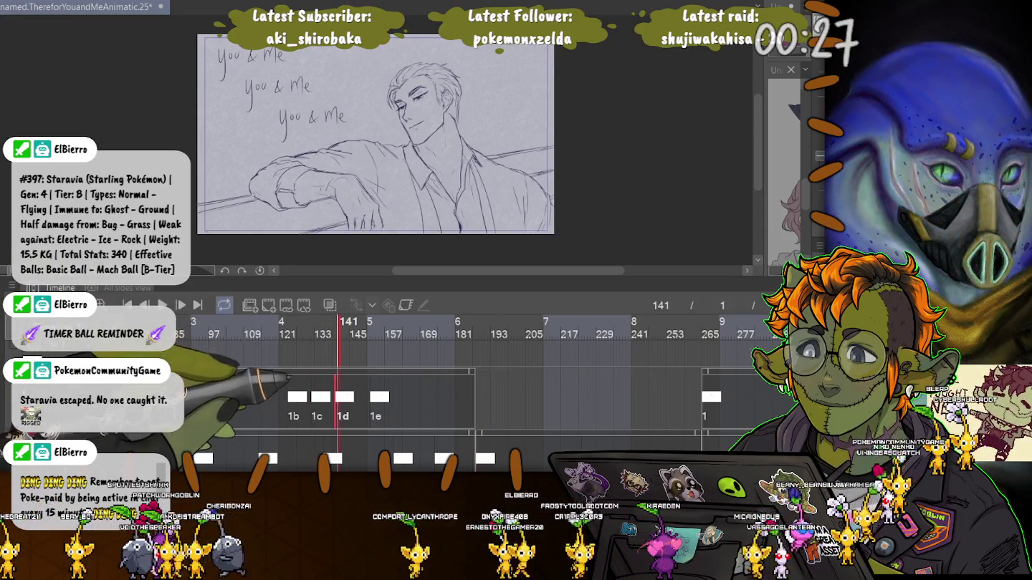
{"action": "left_click", "coordinate": [226, 322]}
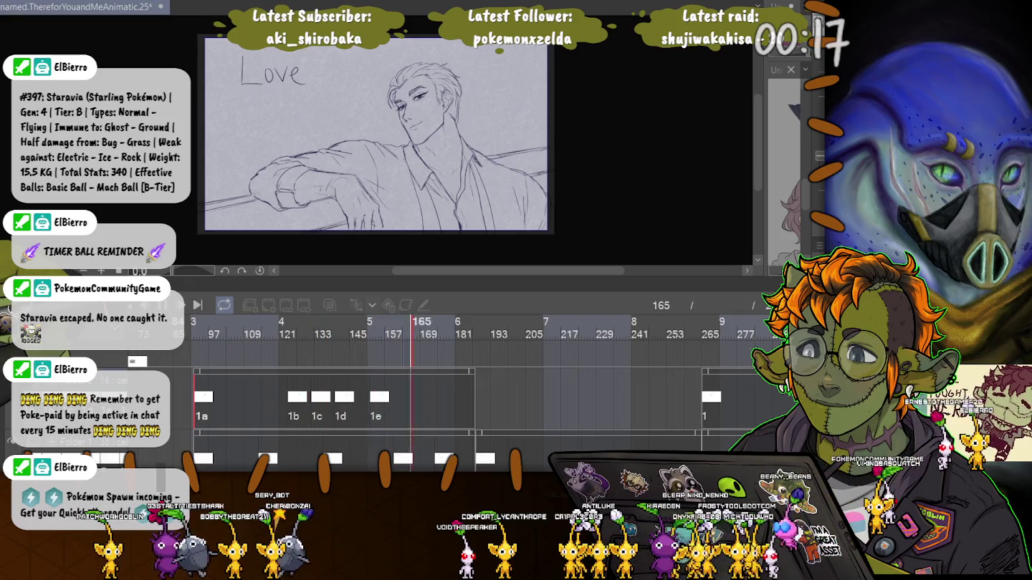
{"action": "key", "text": "space"}
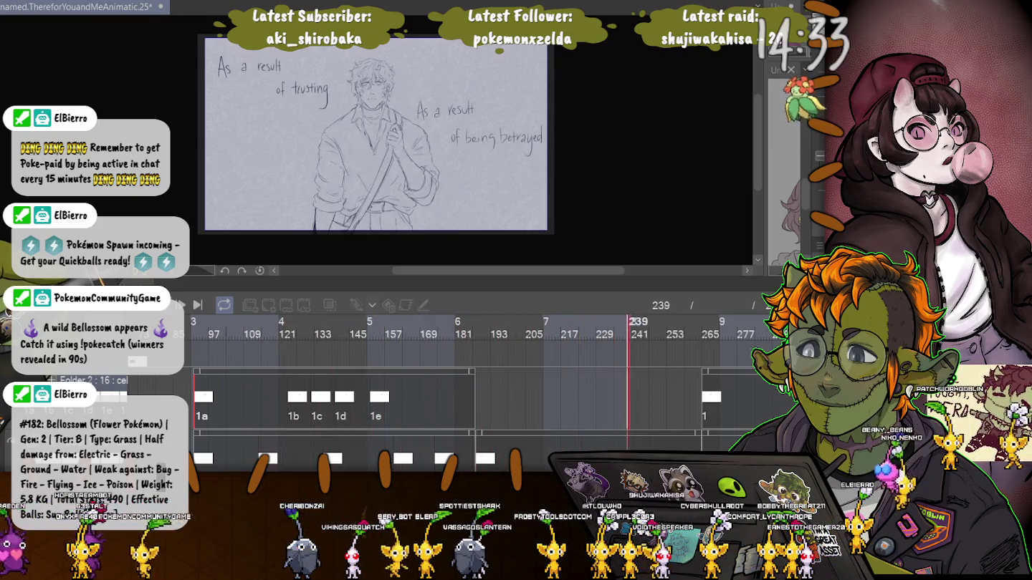
Stop at frame 188 and make the timeline panel taller to reveal the lower tracks.
{"action": "key", "text": "space"}
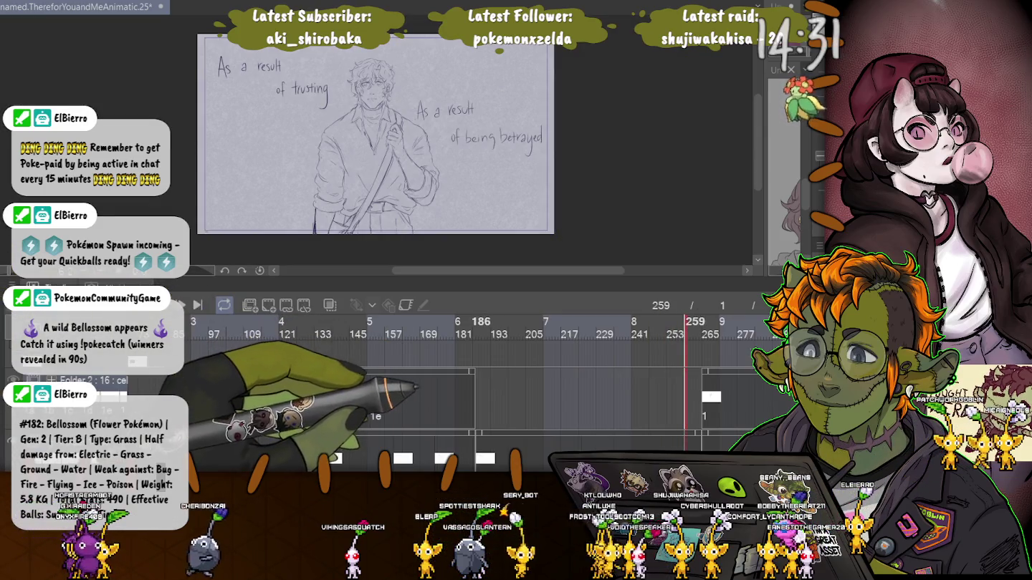
{"action": "left_click", "coordinate": [477, 324]}
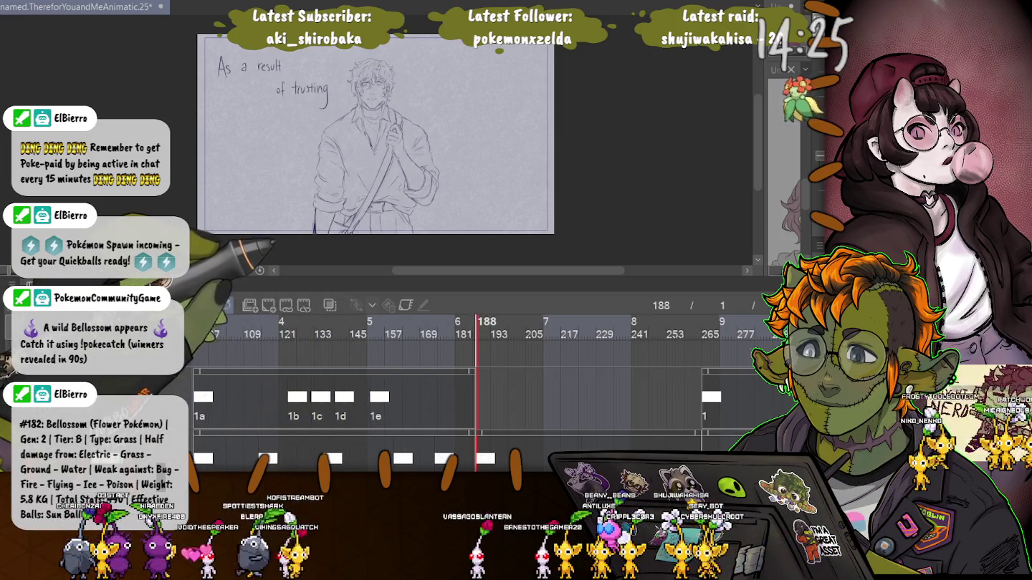
{"action": "left_click_drag", "start_coordinate": [473, 281], "coordinate": [473, 208]}
{"action": "key", "text": "Left"}
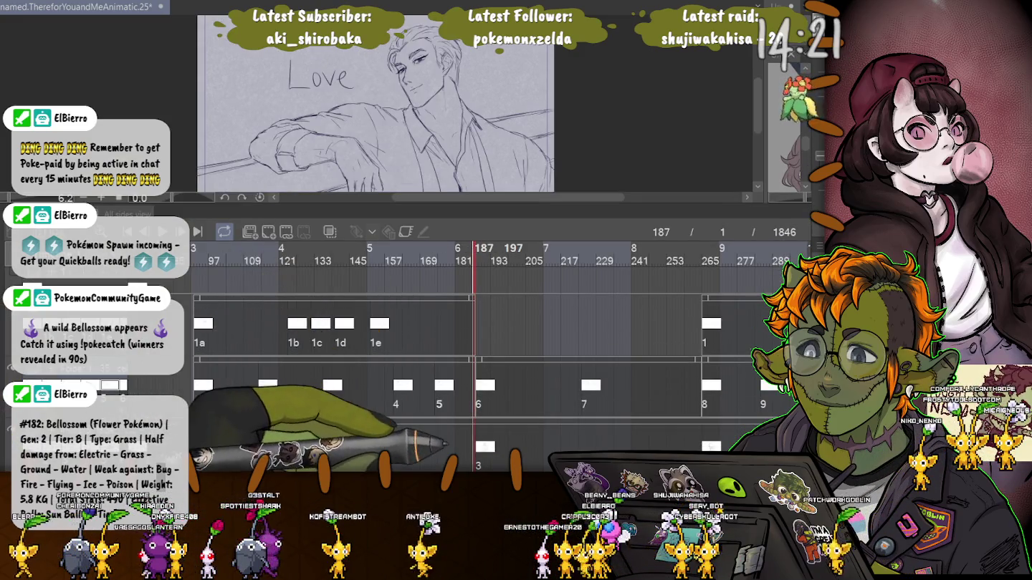
{"action": "key", "text": "Right"}
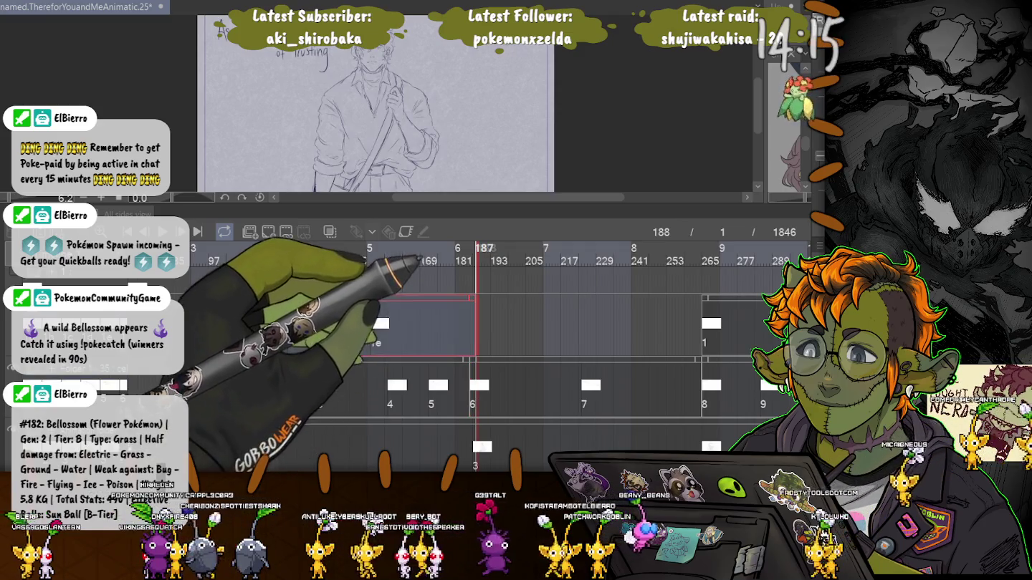
Select and clear the text cel range on the top track, then return to the start.
{"action": "left_click_drag", "start_coordinate": [464, 326], "coordinate": [380, 323]}
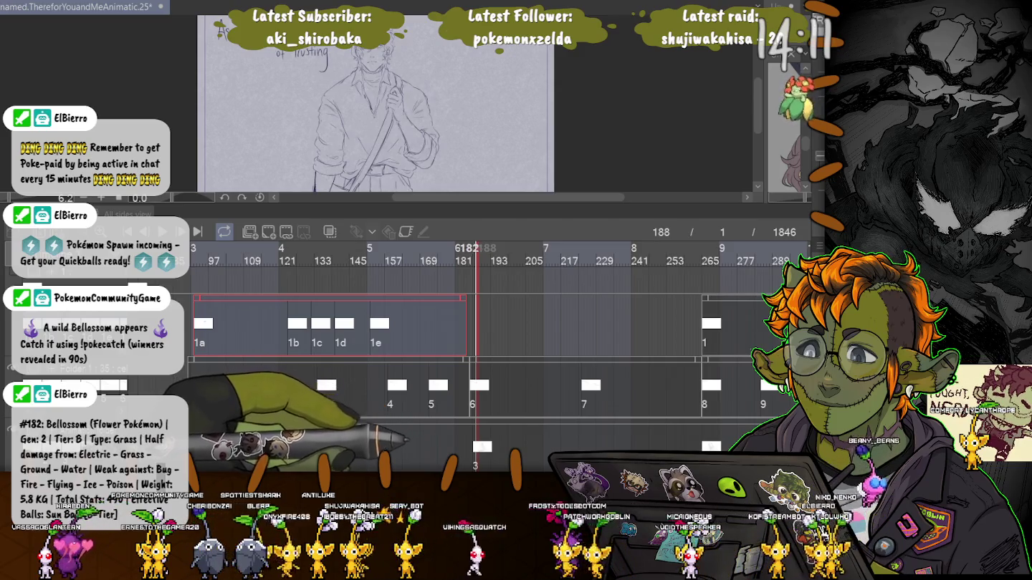
{"action": "left_click", "coordinate": [475, 326]}
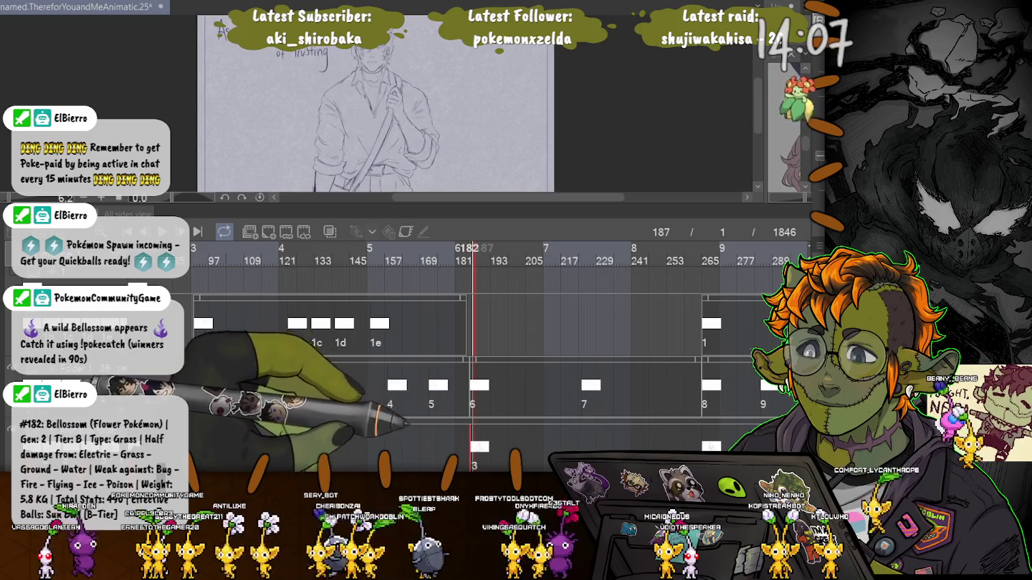
{"action": "left_click_drag", "start_coordinate": [361, 326], "coordinate": [466, 326]}
{"action": "left_click", "coordinate": [495, 326]}
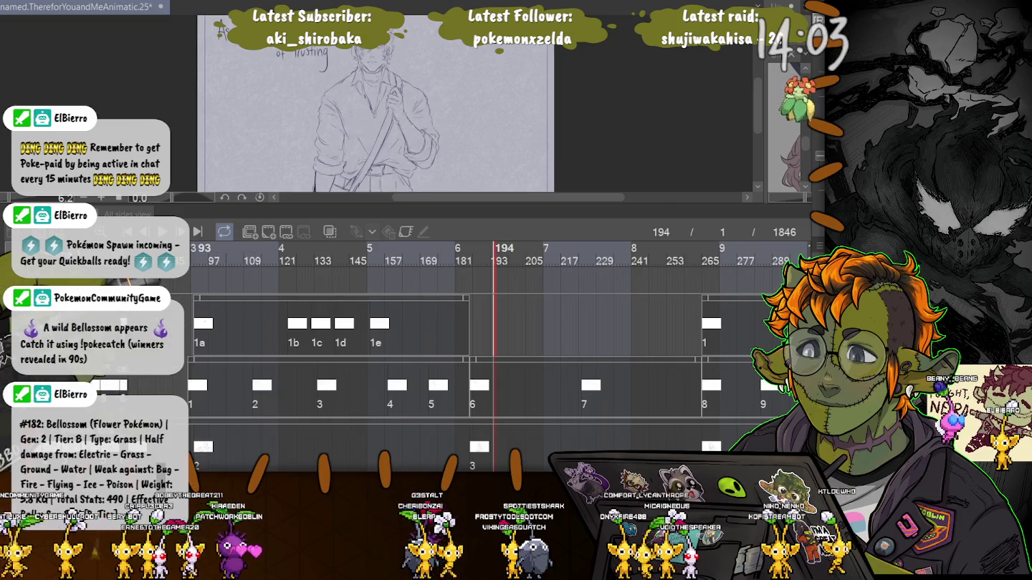
{"action": "key", "text": "Home"}
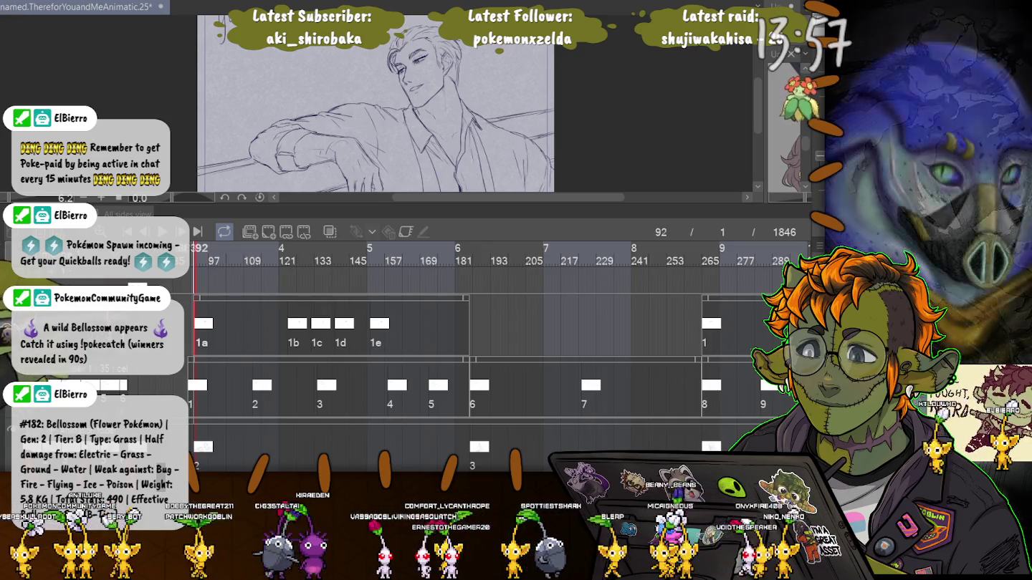
Select cels 1a–1e and replay the opening from frame 92 to check the You & Me timing.
{"action": "left_click", "coordinate": [328, 387]}
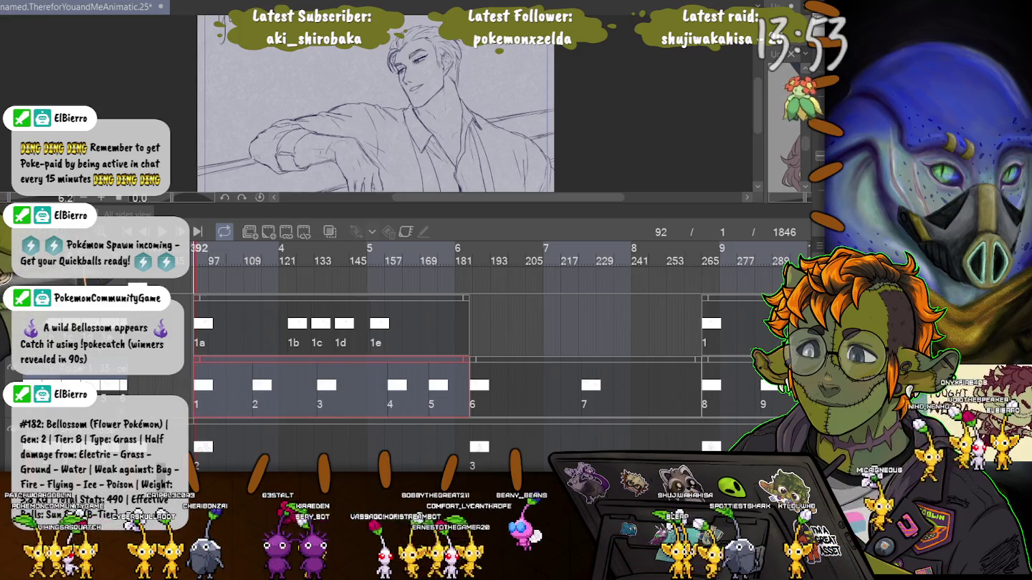
{"action": "key", "text": "space"}
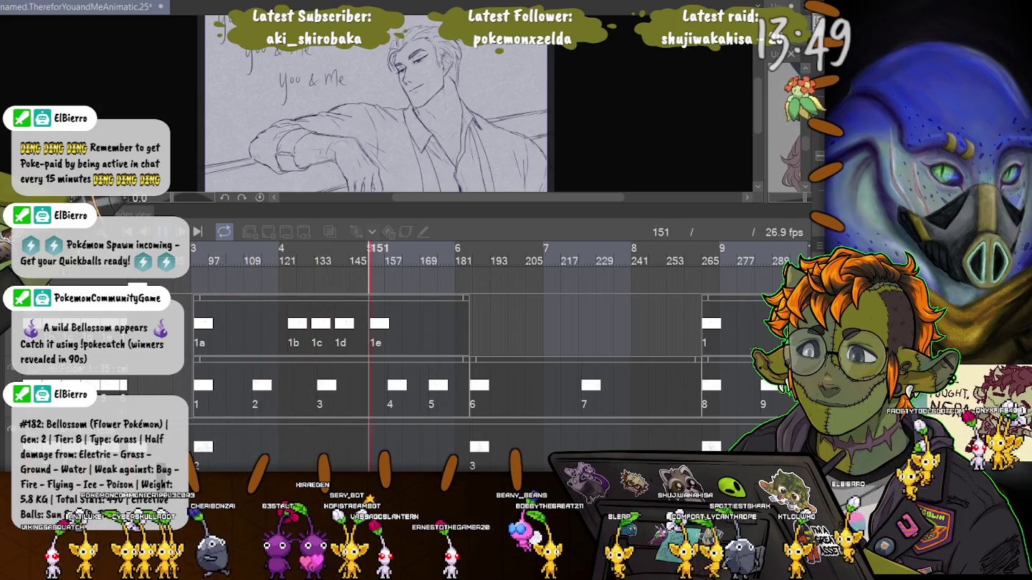
{"action": "key", "text": "space"}
{"action": "left_click", "coordinate": [330, 329]}
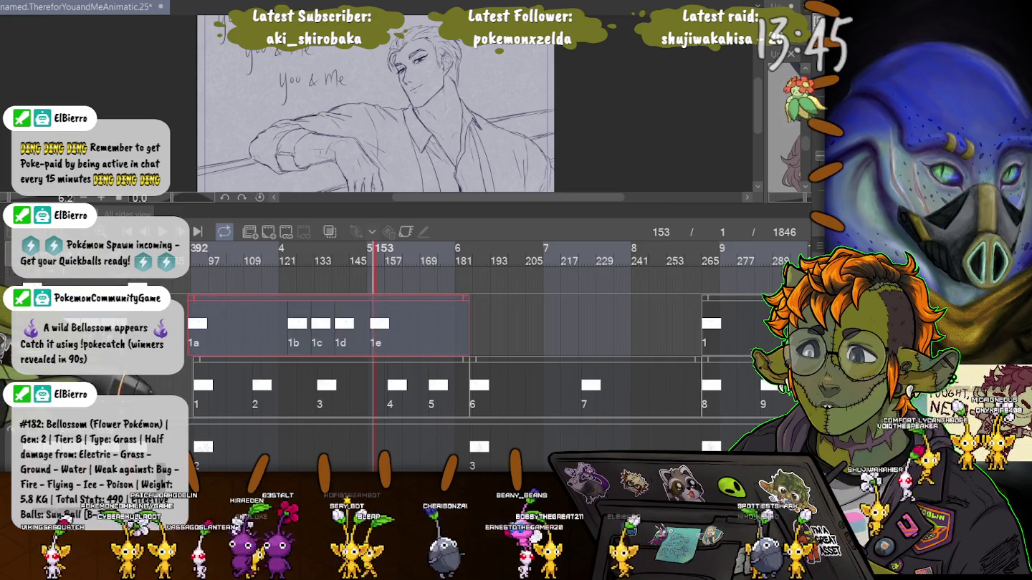
{"action": "key", "text": "Home"}
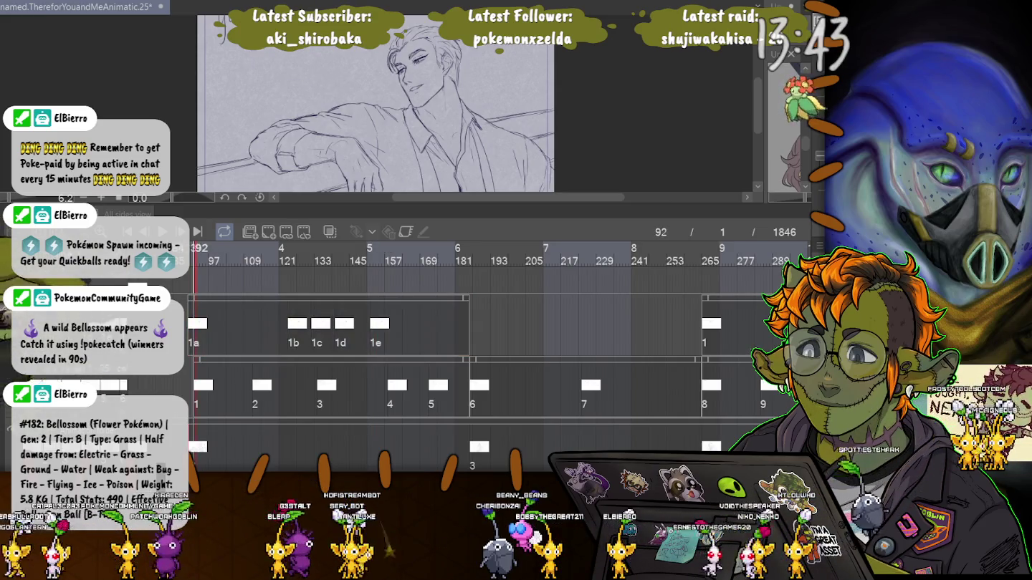
{"action": "key", "text": "space"}
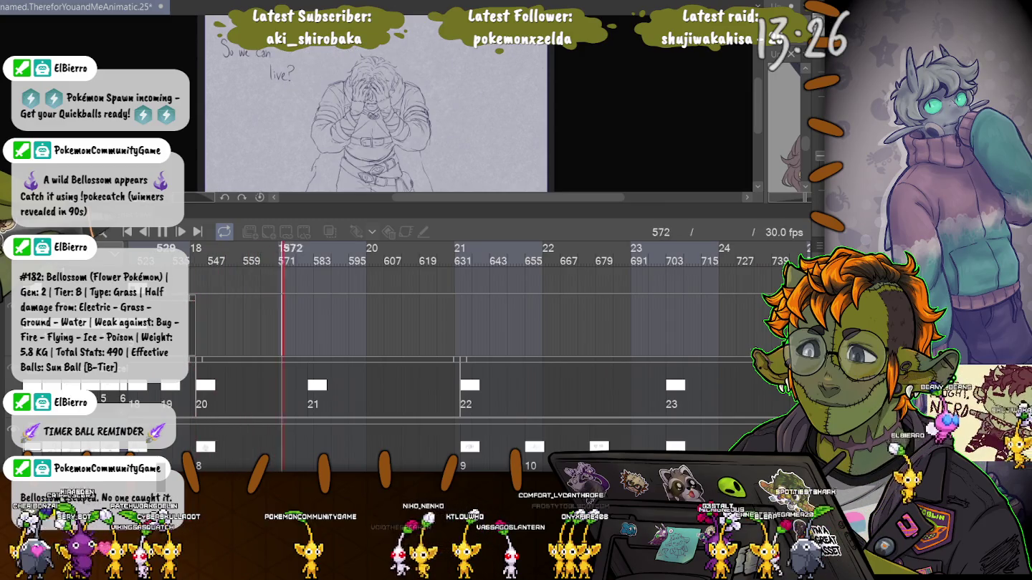
Select the frame 20–21 cel, go to frame 531 and replay the Love section twice.
{"action": "key", "text": "space"}
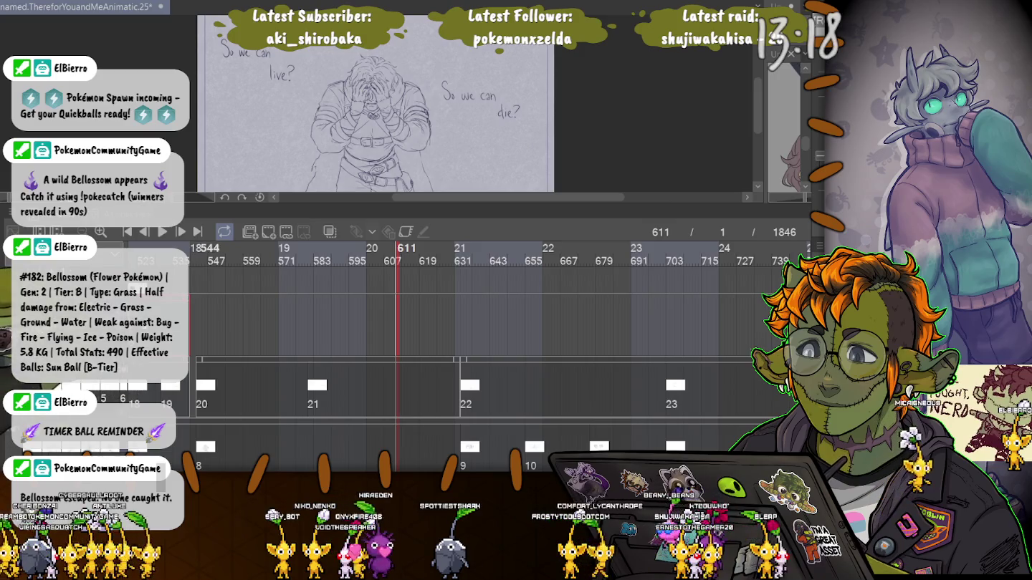
{"action": "left_click", "coordinate": [326, 391]}
{"action": "left_click", "coordinate": [198, 248]}
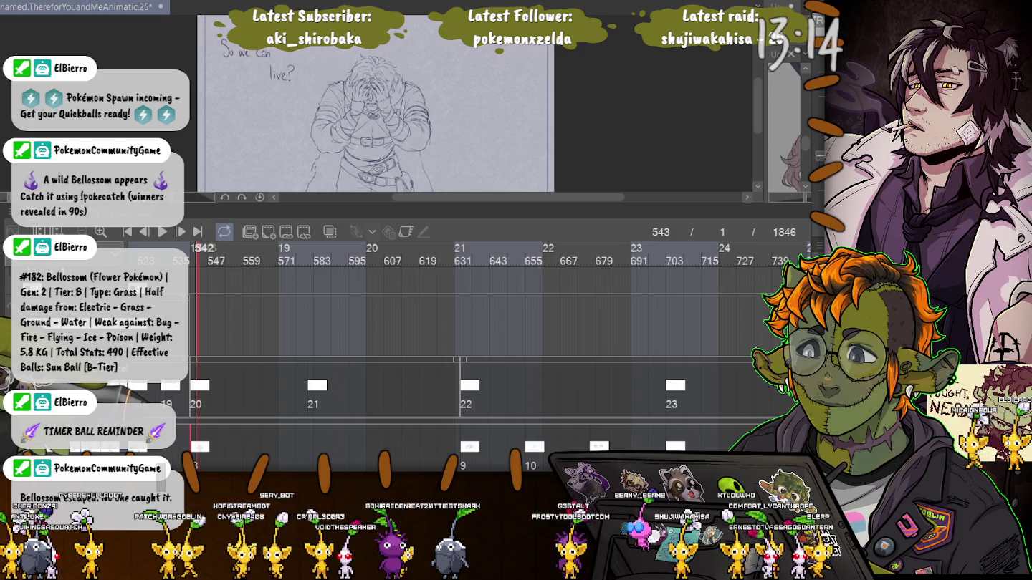
{"action": "left_click", "coordinate": [326, 391]}
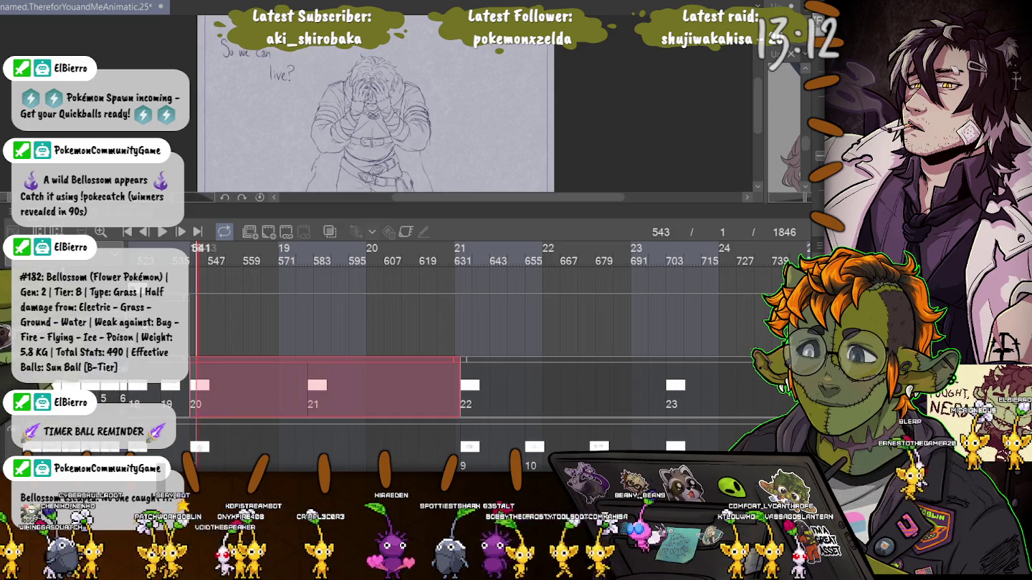
{"action": "left_click", "coordinate": [201, 387]}
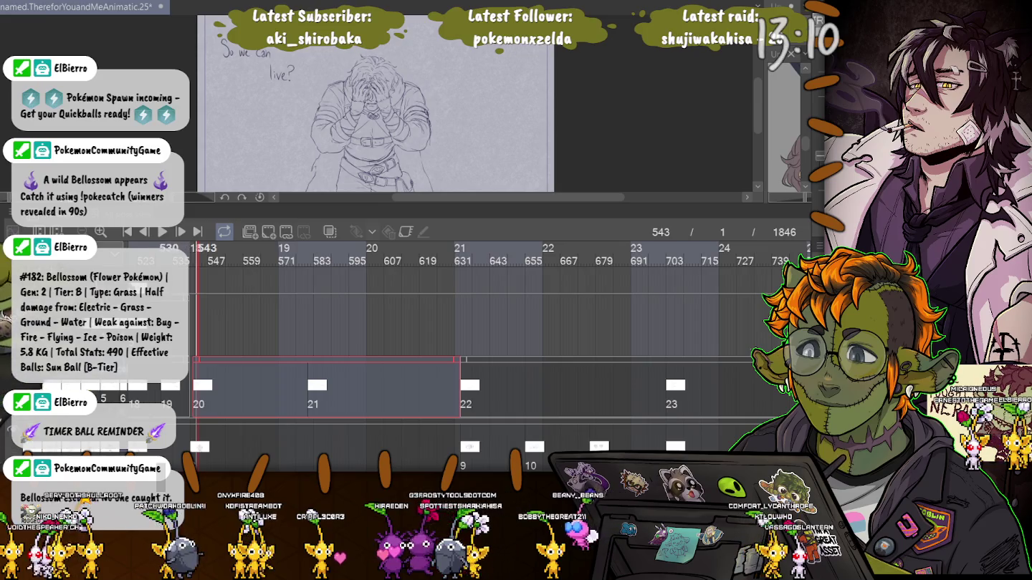
{"action": "key", "text": "Left"}
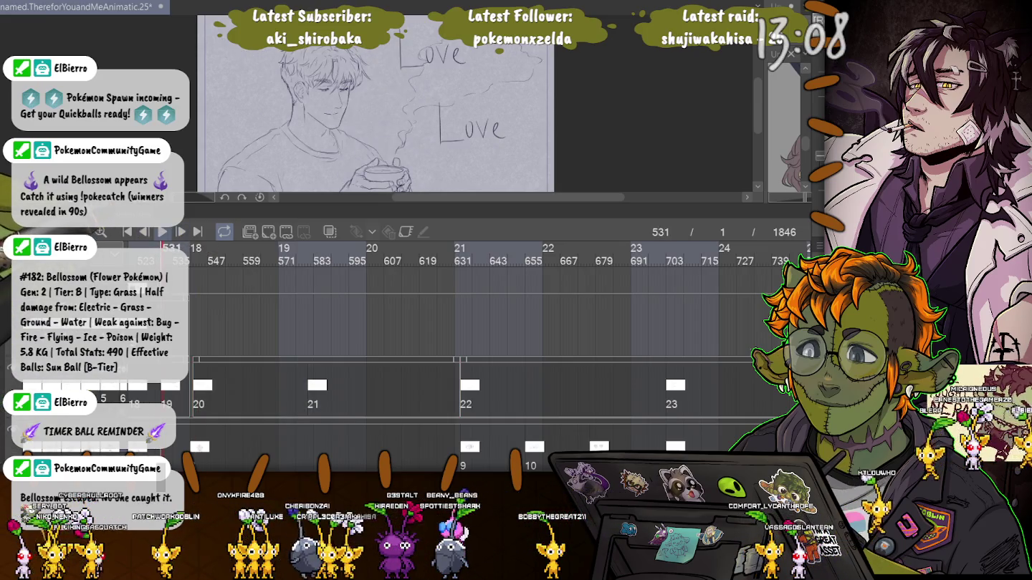
{"action": "key", "text": "space"}
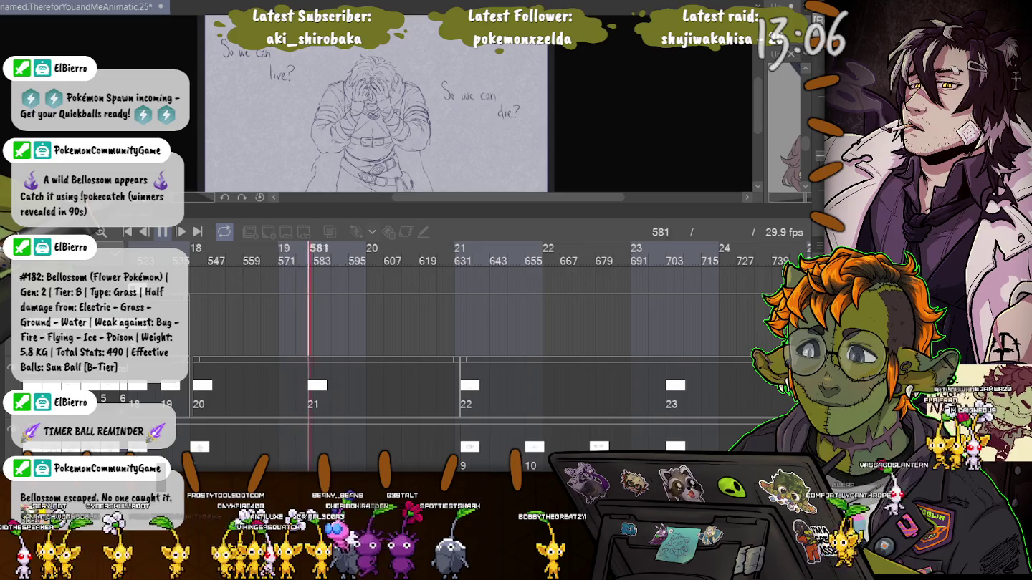
{"action": "key", "text": "space"}
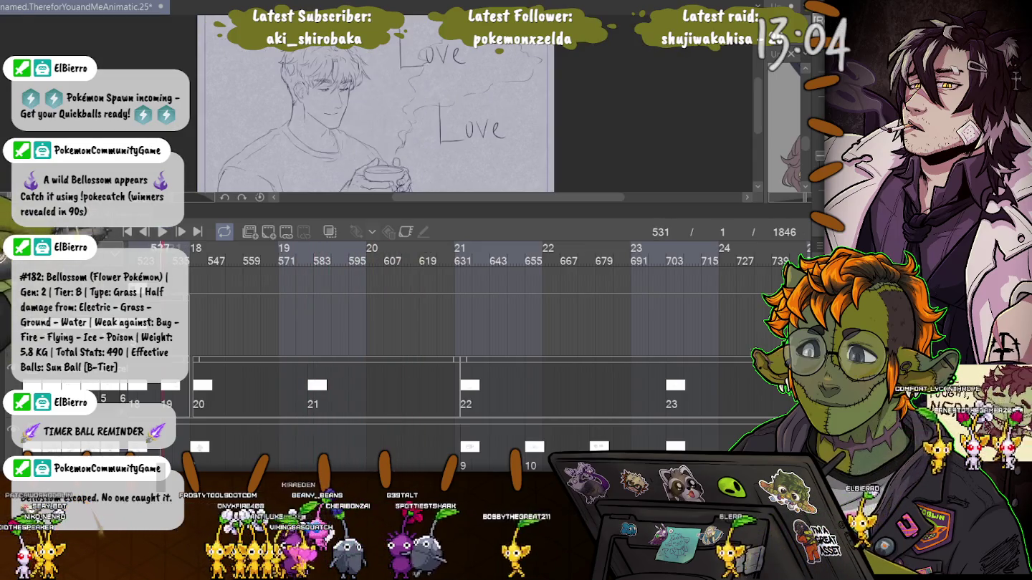
{"action": "key", "text": "space"}
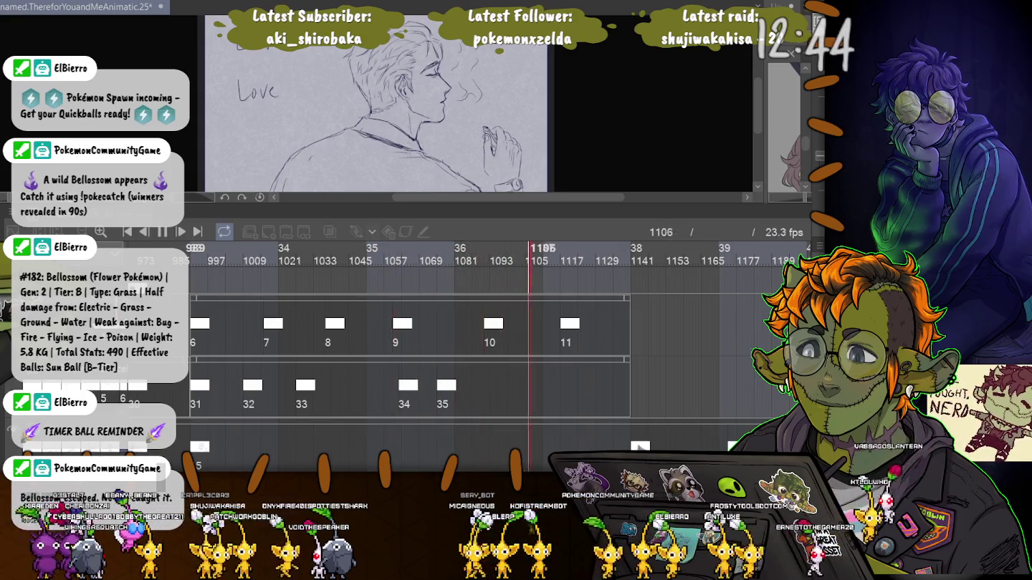
Lengthen the Love text cel by one frame to reach frame 805, then play it back.
{"action": "key", "text": "space"}
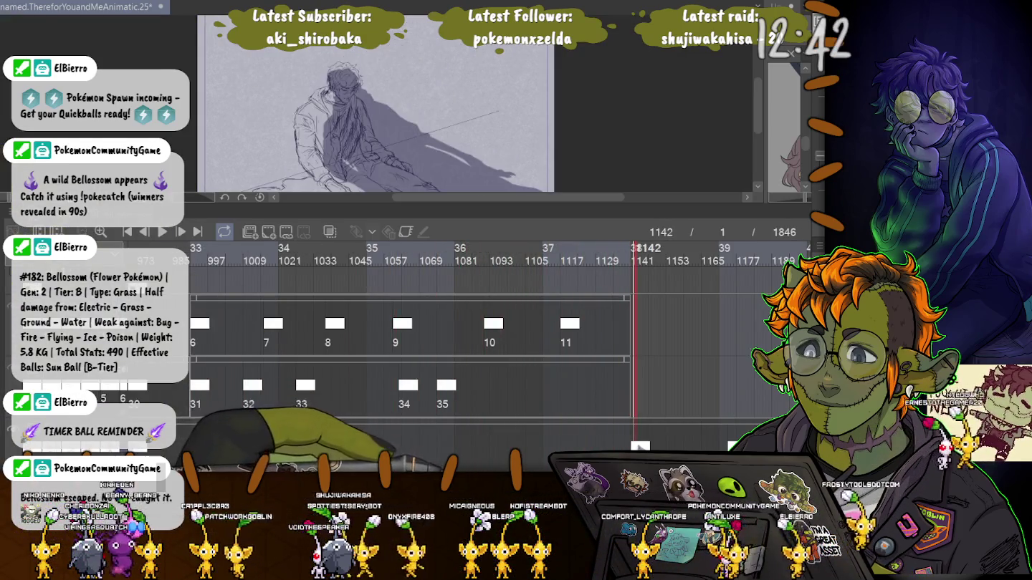
{"action": "scroll", "coordinate": [502, 344], "scroll_direction": "left", "scroll_amount": 5}
{"action": "scroll", "coordinate": [502, 344], "scroll_direction": "left", "scroll_amount": 3}
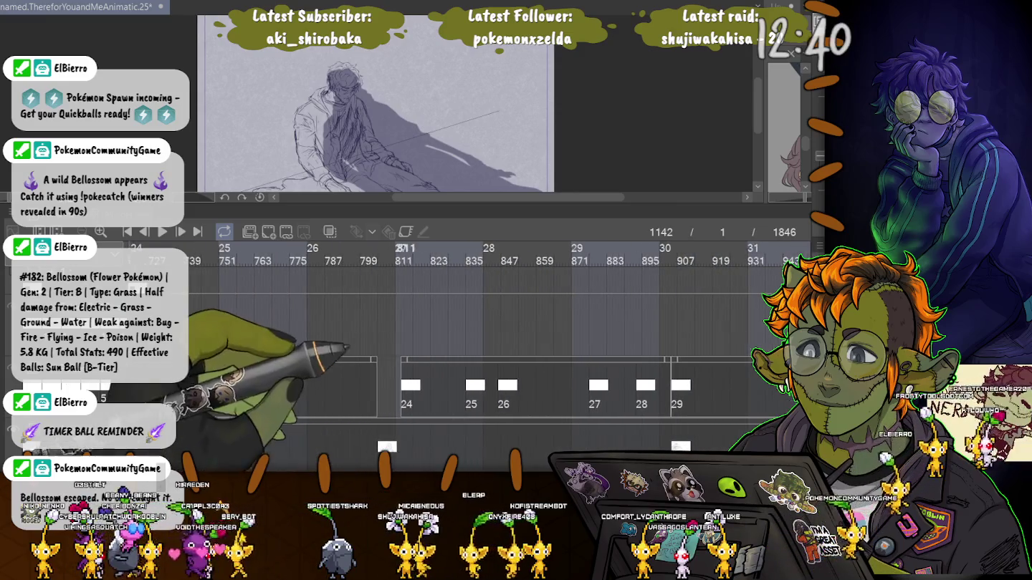
{"action": "left_click", "coordinate": [394, 261]}
{"action": "left_click", "coordinate": [315, 387]}
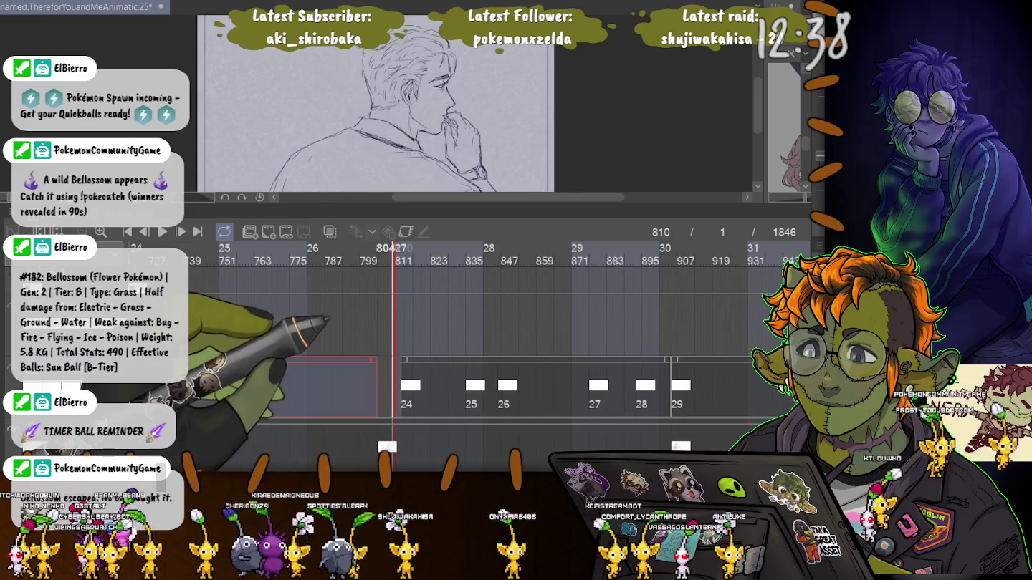
{"action": "left_click", "coordinate": [379, 251]}
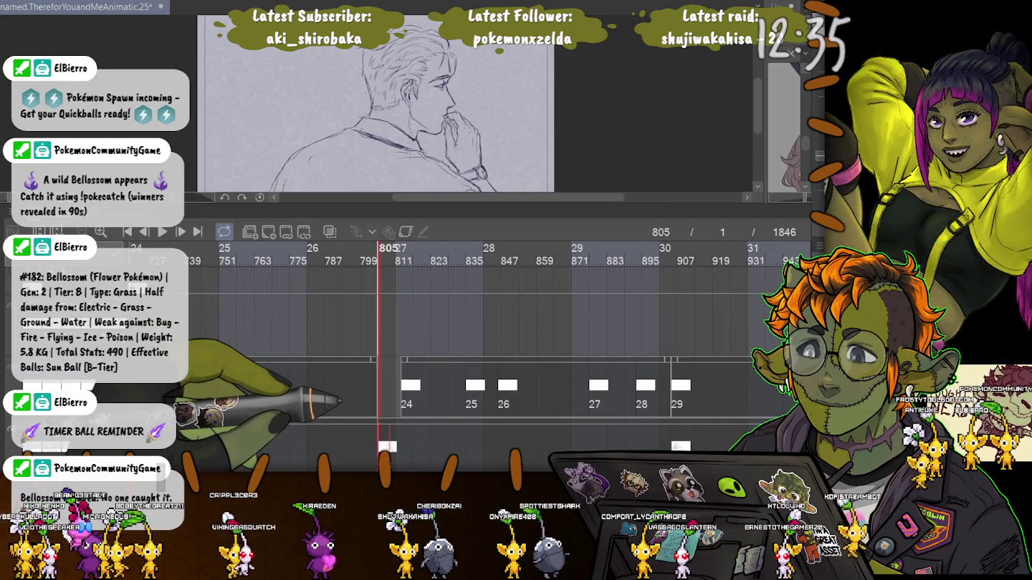
{"action": "left_click", "coordinate": [308, 387]}
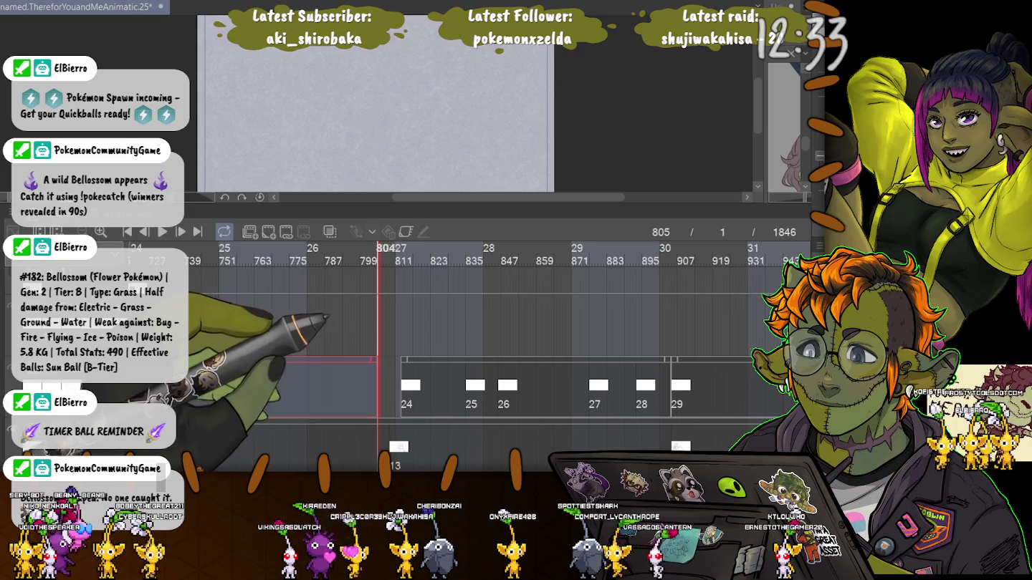
{"action": "left_click_drag", "start_coordinate": [308, 387], "coordinate": [320, 387]}
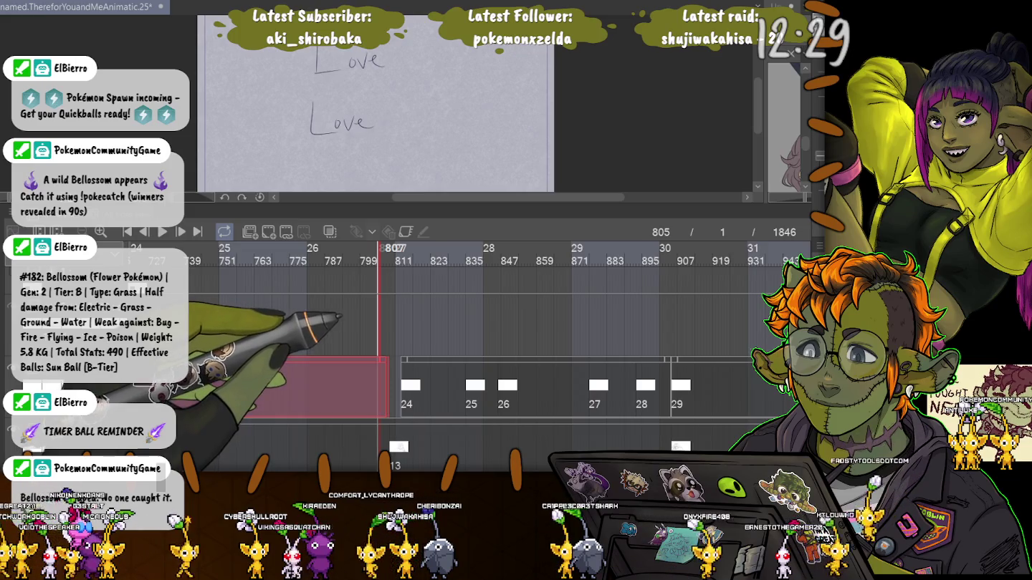
{"action": "key", "text": "space"}
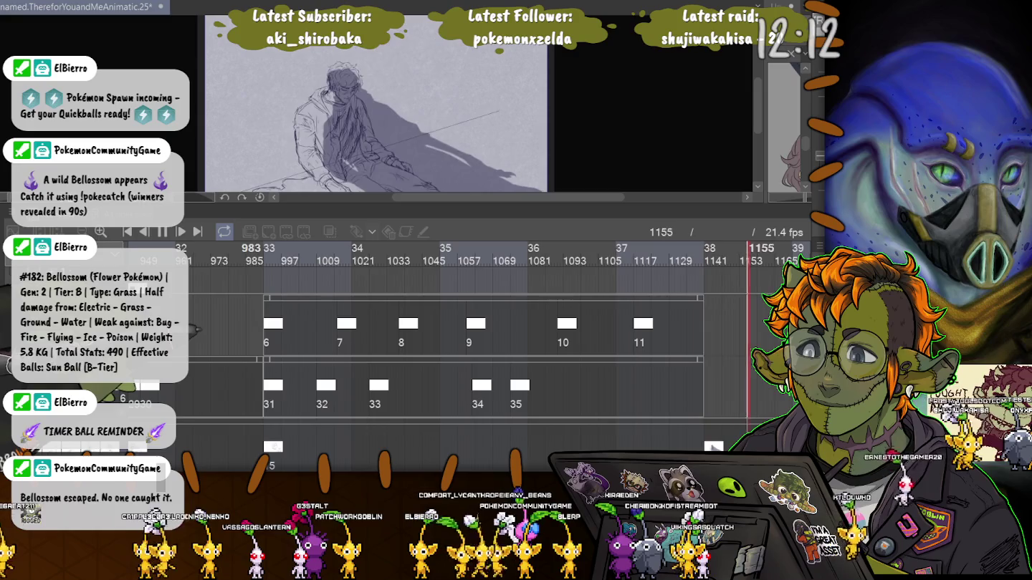
Play the smoke scene from frame 999, then stop and return to frame 991.
{"action": "key", "text": "space"}
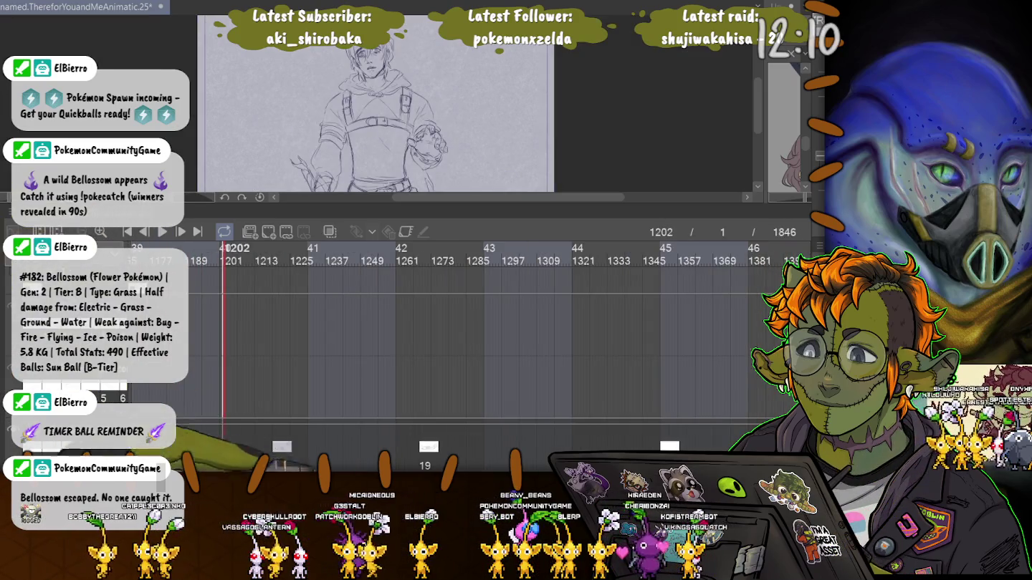
{"action": "mouse_move", "coordinate": [566, 248]}
{"action": "left_mouse_down"}
{"action": "mouse_move", "coordinate": [547, 248]}
{"action": "mouse_move", "coordinate": [623, 248]}
{"action": "left_mouse_up"}
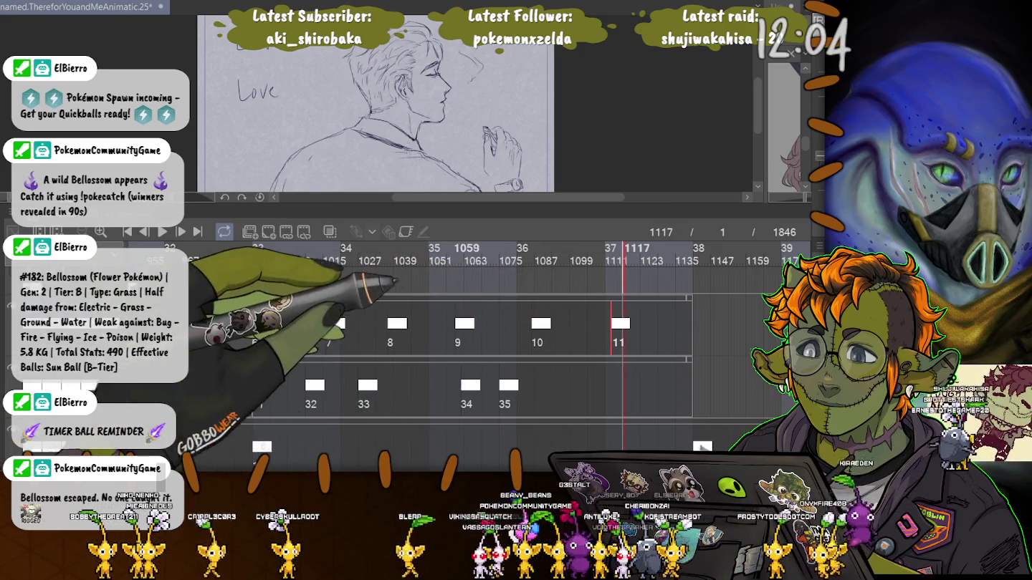
{"action": "left_click", "coordinate": [456, 248]}
{"action": "left_click", "coordinate": [277, 248]}
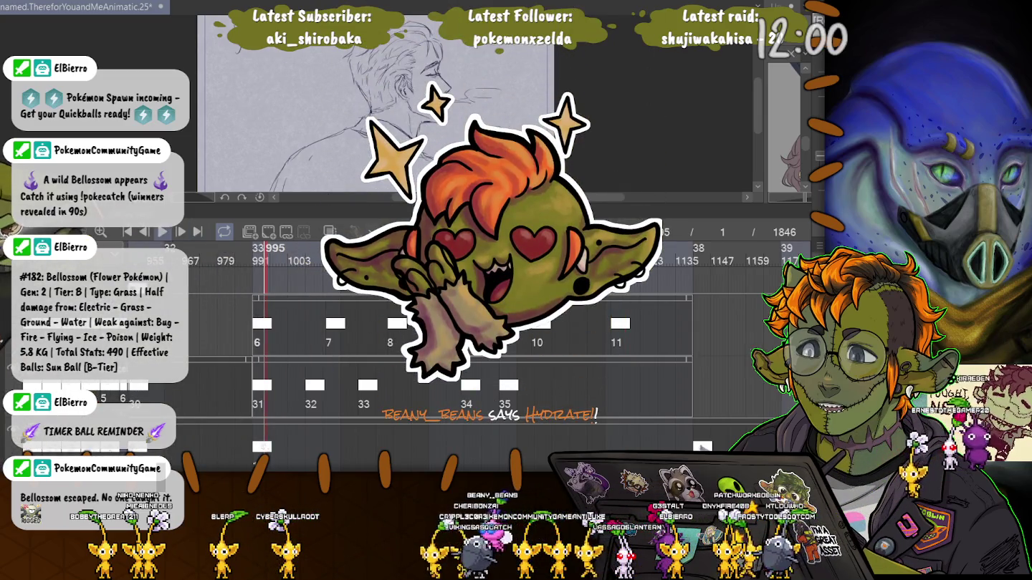
{"action": "key", "text": "space"}
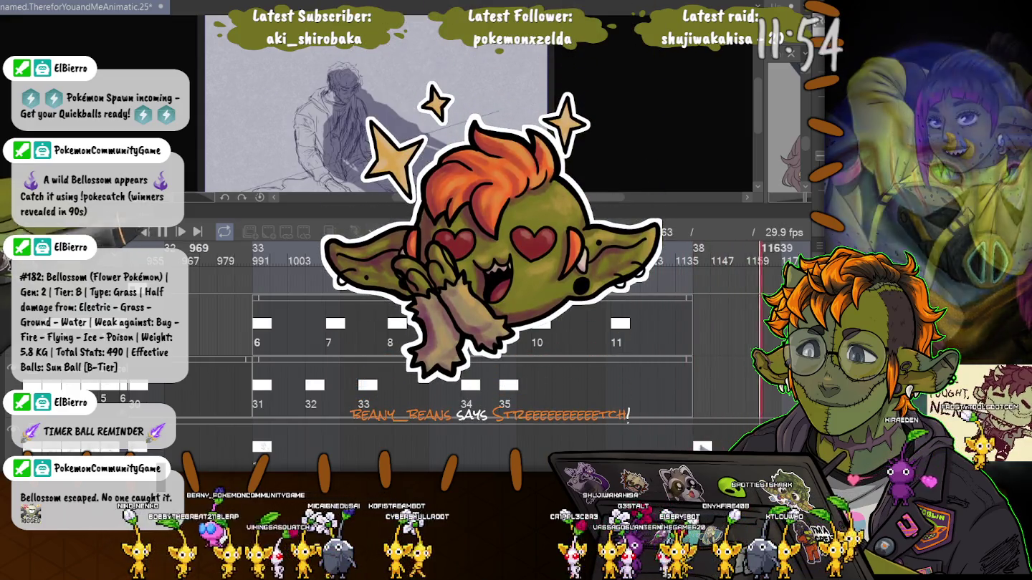
{"action": "key", "text": "space"}
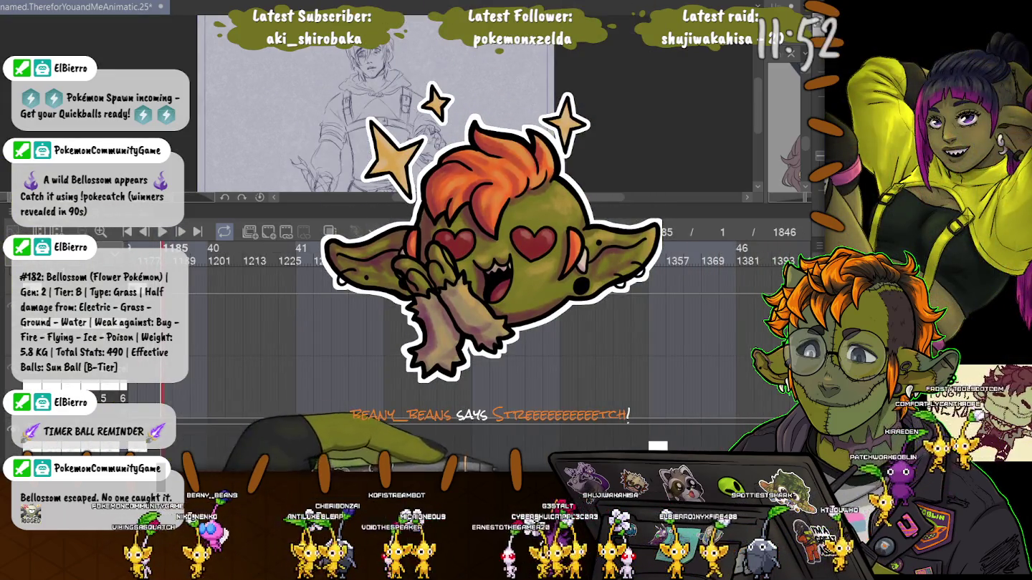
{"action": "scroll", "coordinate": [702, 446], "scroll_direction": "up", "scroll_amount": 3}
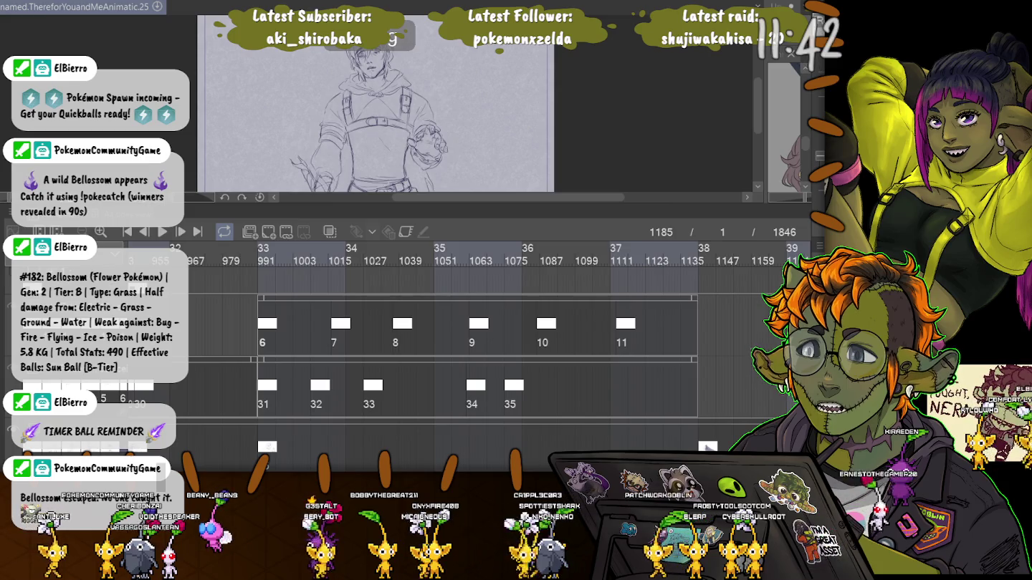
{"action": "key", "text": "Home"}
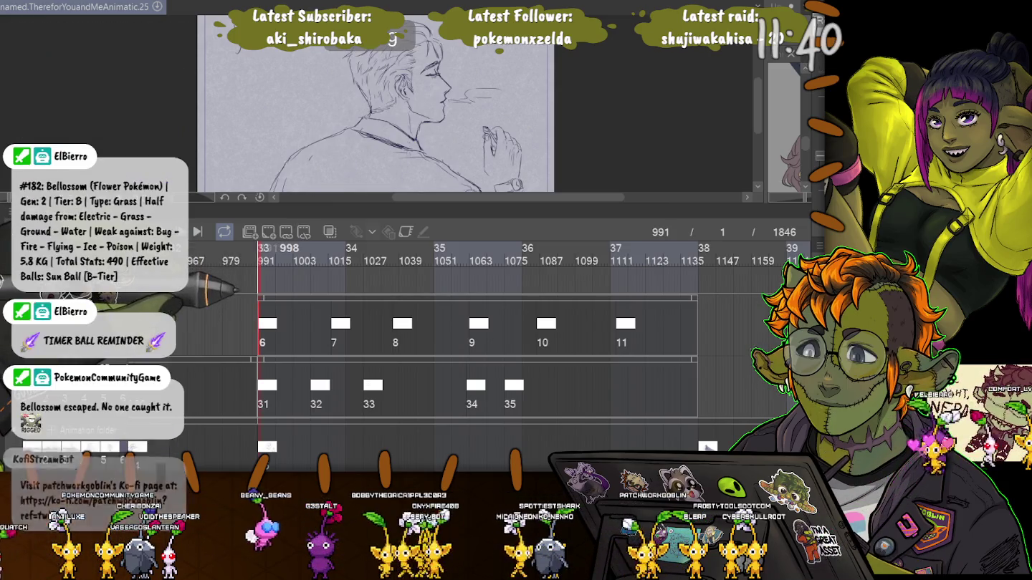